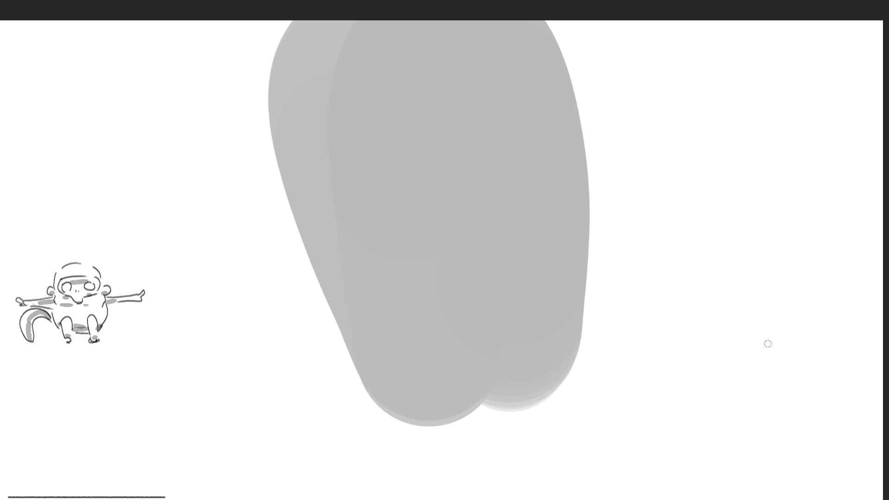
- Enlarge the brush and block in the grey body mass, adding light lines down both sides
key("bracketright")
key("bracketright")
key("bracketright")
left_click_drag(413, 75, 480, 377)
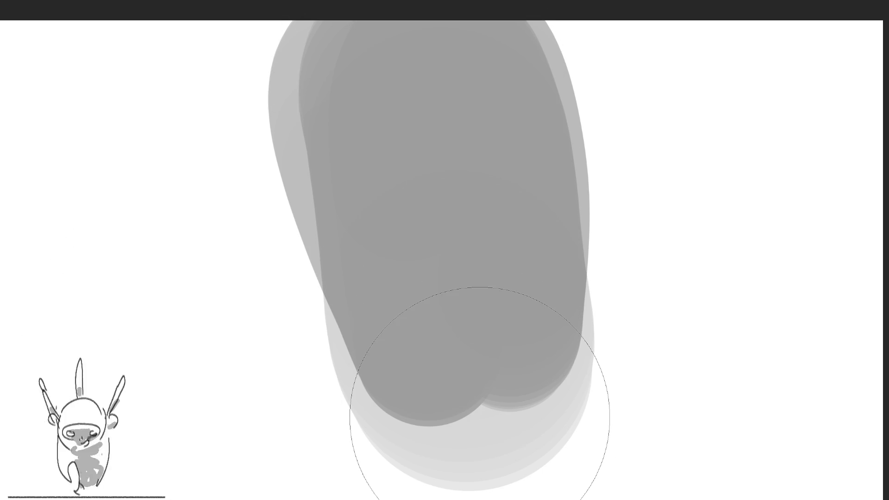
key("ctrl+z")
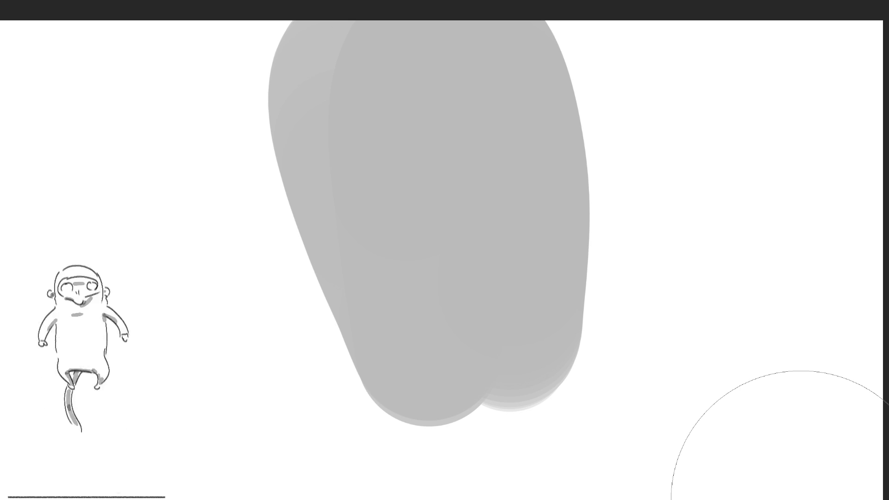
left_click_drag(298, 235, 433, 499)
left_click_drag(584, 137, 570, 460)
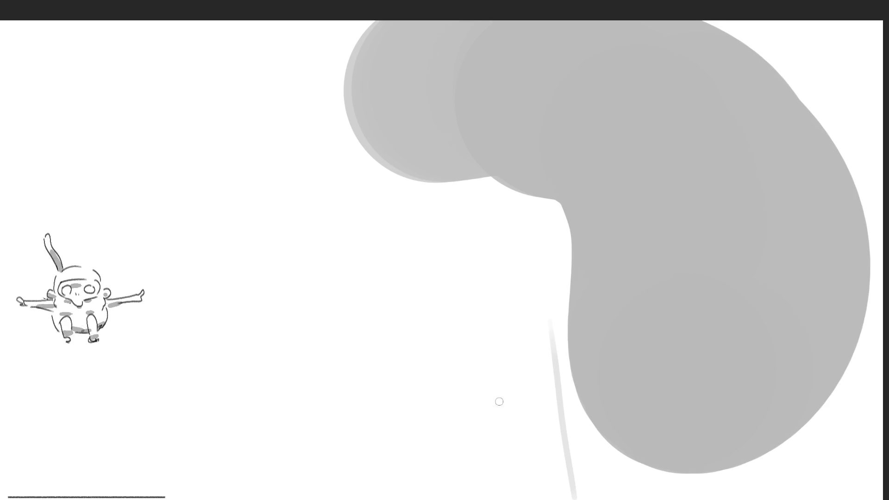
- Sketch long curved outline strokes around the blob, undoing the dark lower-edge strokes
mouse_move(432, 497)
left_mouse_down()
mouse_move(391, 409)
mouse_move(490, 12)
left_mouse_up()
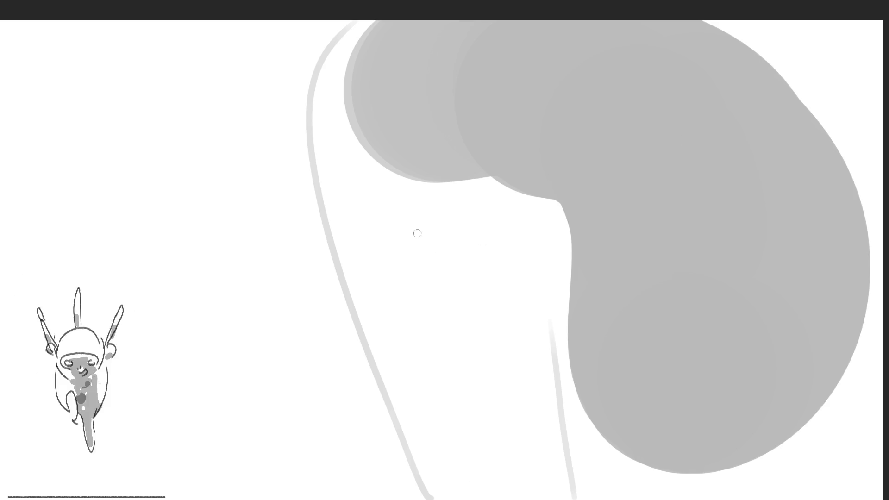
mouse_move(549, 347)
left_mouse_down()
mouse_move(545, 322)
mouse_move(461, 175)
mouse_move(553, 198)
left_mouse_up()
left_click_drag(706, 21, 730, 40)
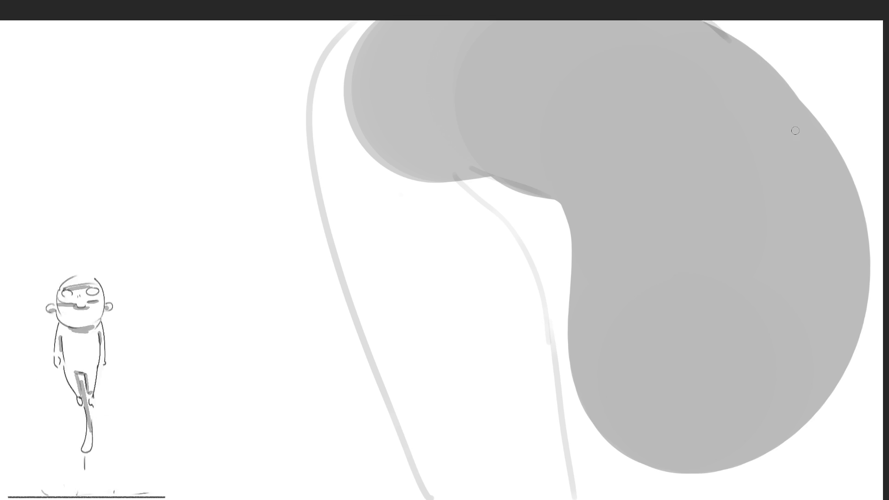
key("ctrl+z")
key("ctrl+z")
key("ctrl+z")
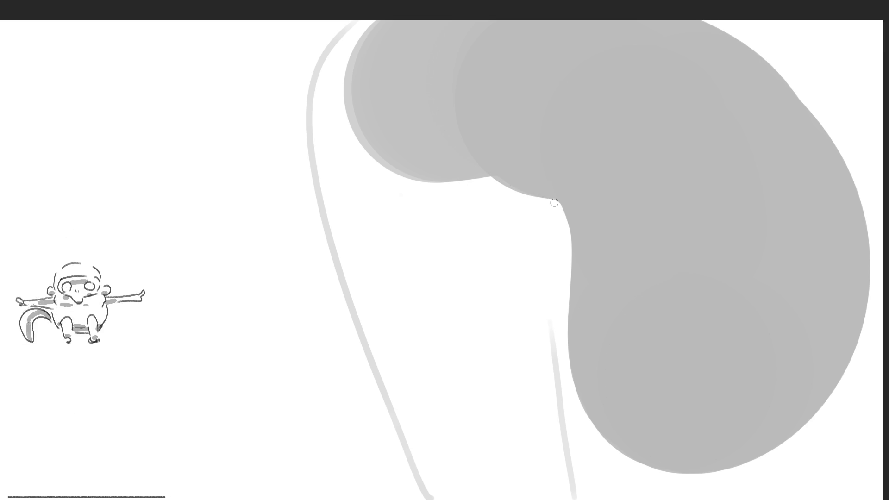
left_click_drag(555, 202, 507, 180)
key("ctrl+z")
key("ctrl+z")
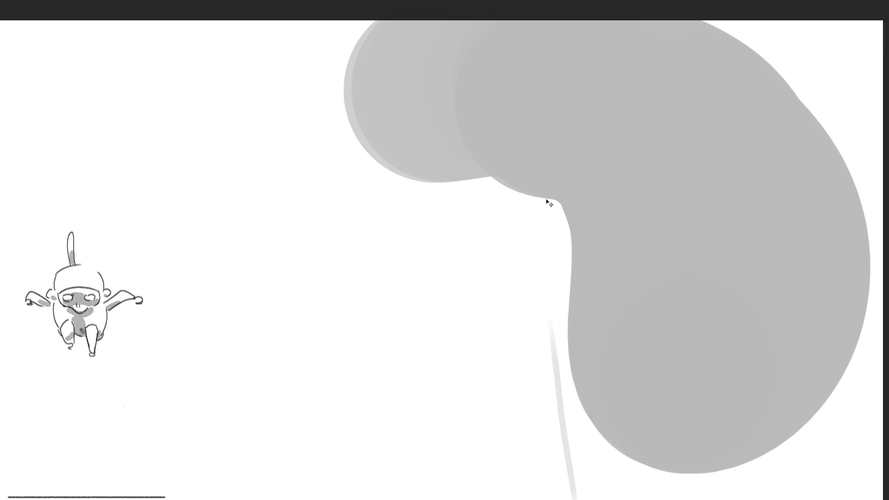
- Rotate the canvas upright and back, then draw a long light curve down and one at right
key("4")
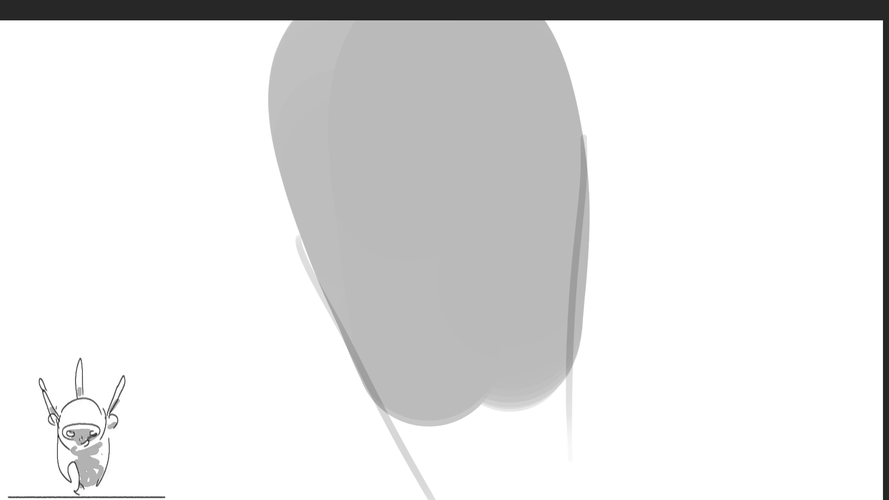
key("5")
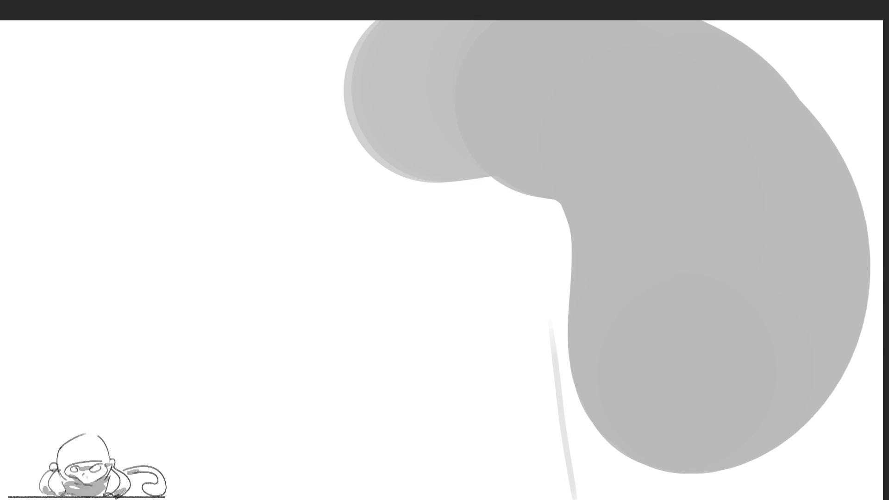
key("4")
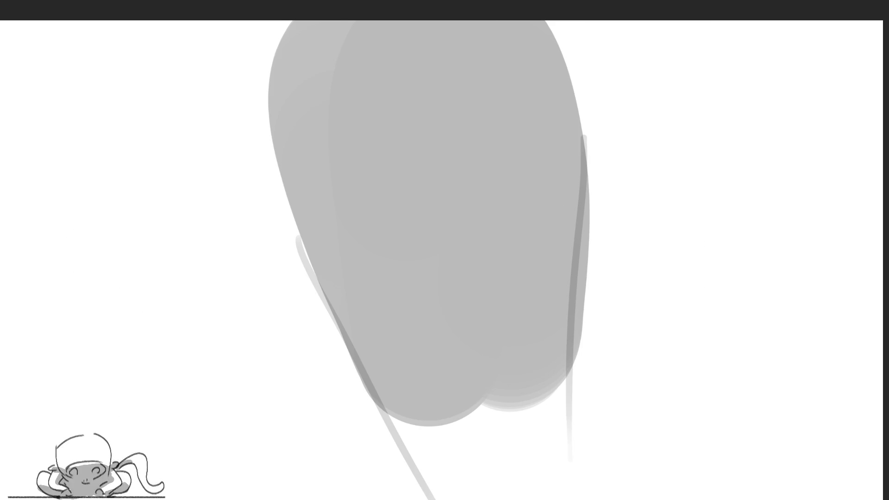
key("5")
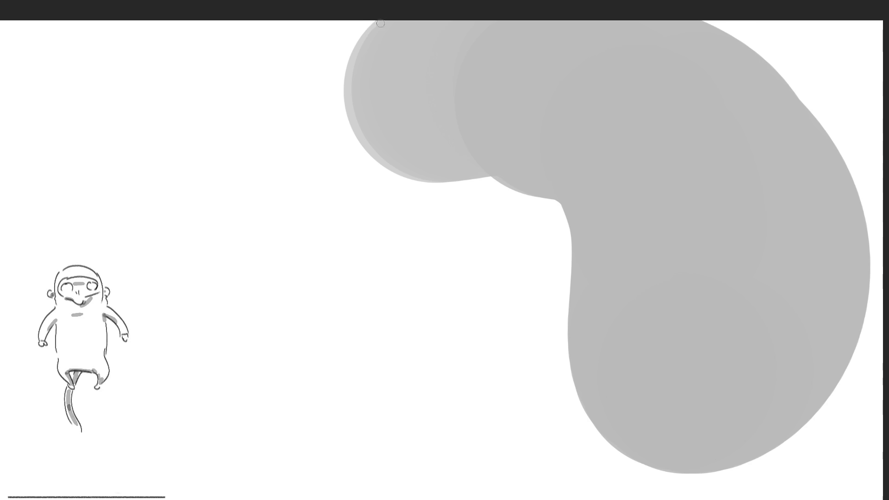
left_click_drag(380, 21, 300, 216)
left_click_drag(314, 273, 348, 346)
left_click_drag(542, 199, 459, 276)
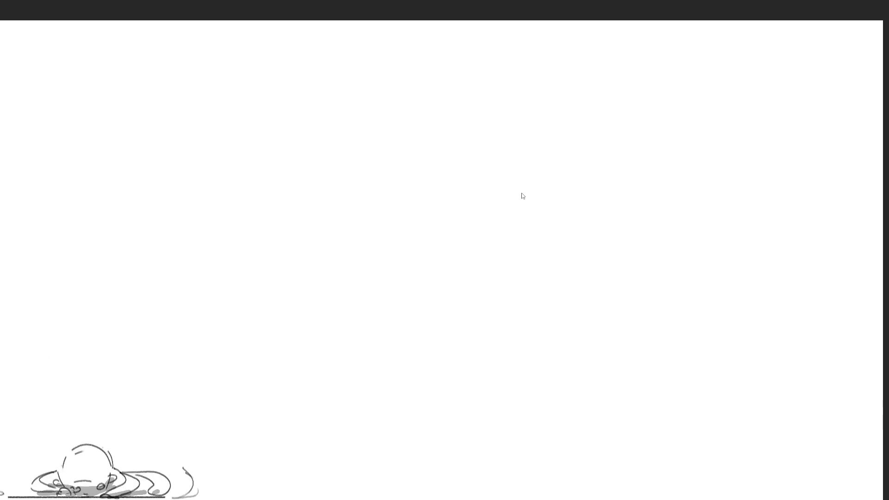
- Sketch light curves rising from the bottom, across the blob's top and along its bottom
key("ctrl+z")
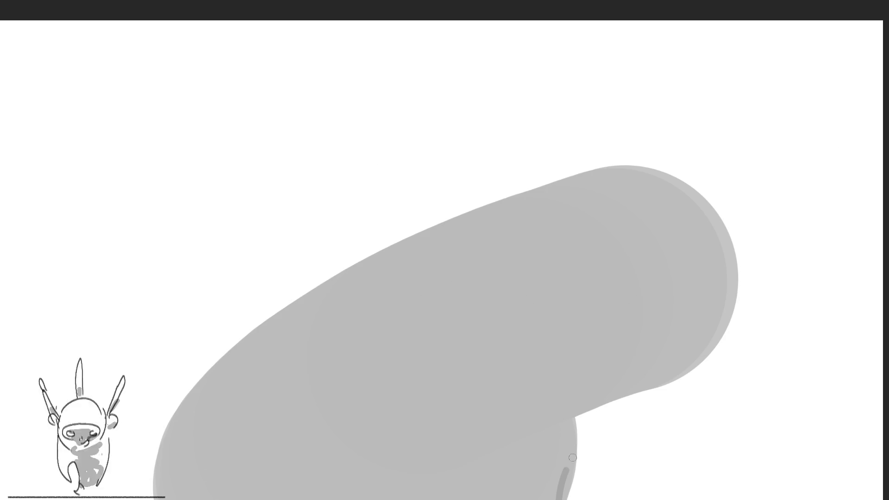
left_click_drag(560, 492, 778, 345)
left_click_drag(422, 240, 601, 115)
left_click_drag(588, 79, 793, 281)
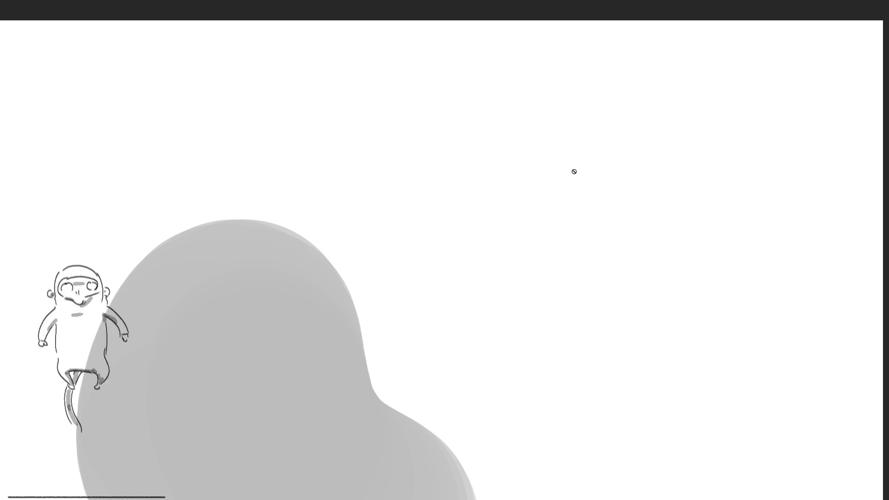
mouse_move(400, 413)
left_mouse_down()
mouse_move(501, 445)
mouse_move(586, 396)
left_mouse_up()
left_click_drag(619, 499, 651, 483)
key("space")
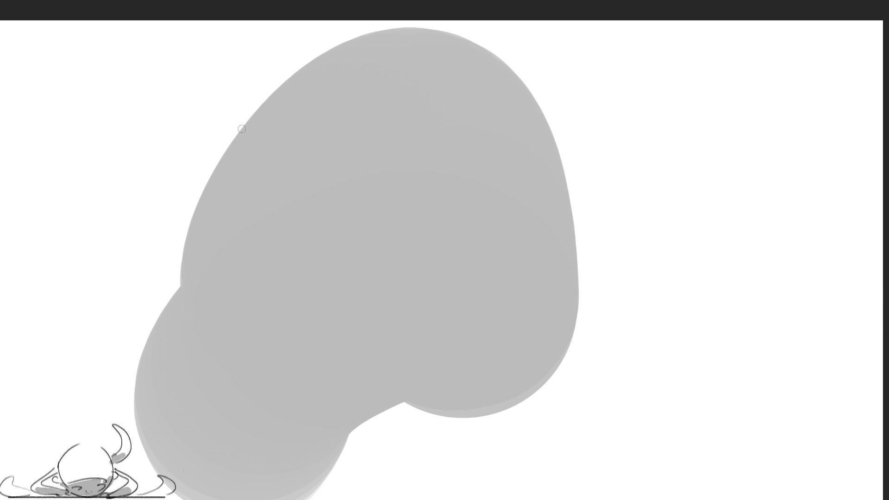
- Add strokes along the left edge and lines flanking the top, redrawing the right one as a curve
left_click_drag(240, 133, 142, 464)
mouse_move(350, 432)
left_mouse_down()
mouse_move(337, 448)
mouse_move(332, 499)
left_mouse_up()
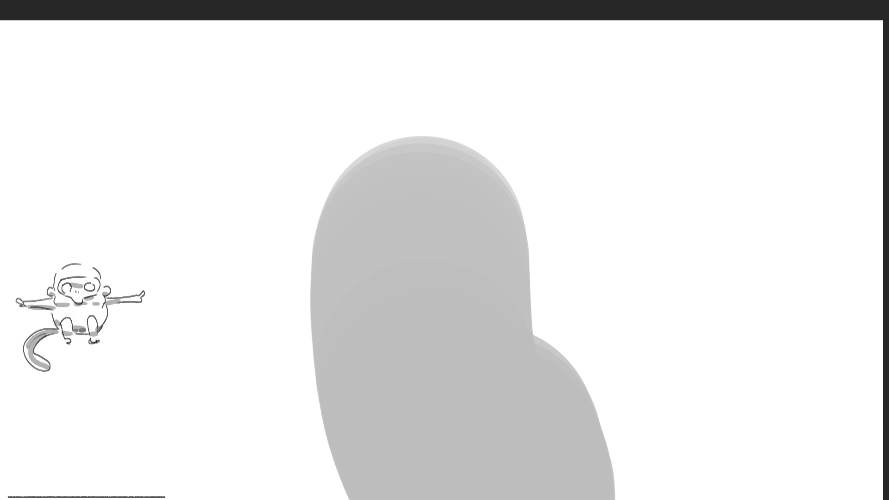
left_click_drag(309, 326, 367, 68)
left_click_drag(529, 331, 523, 121)
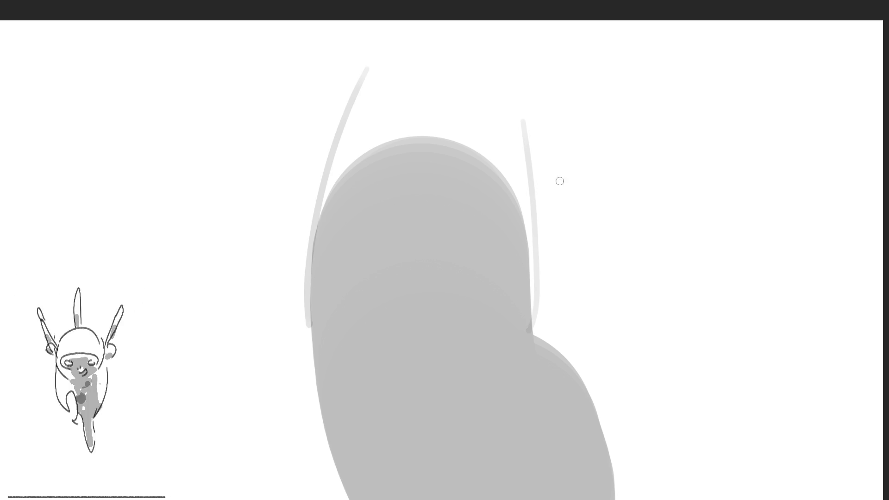
key("ctrl+z")
left_click_drag(469, 41, 531, 238)
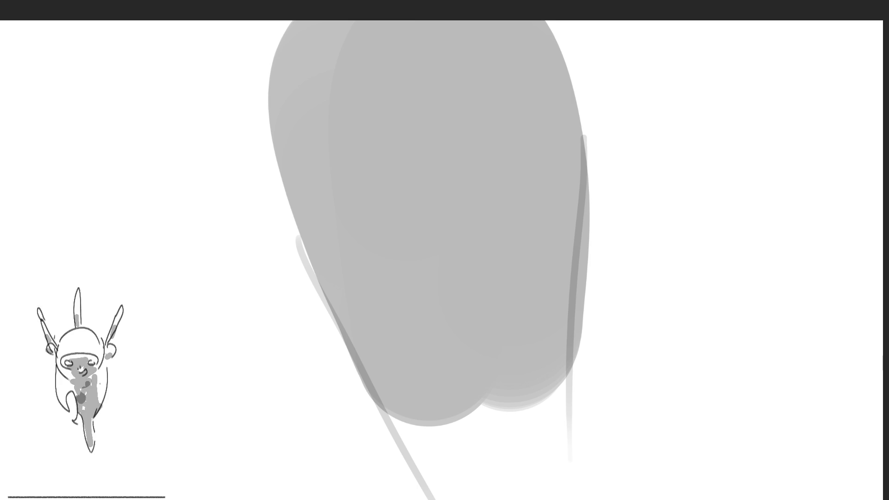
- Paint darker grey ovals over the blob's top, lower right and lower left, undoing unwanted shading
mouse_move(486, 78)
left_mouse_down()
mouse_move(417, 93)
mouse_move(474, 67)
left_mouse_up()
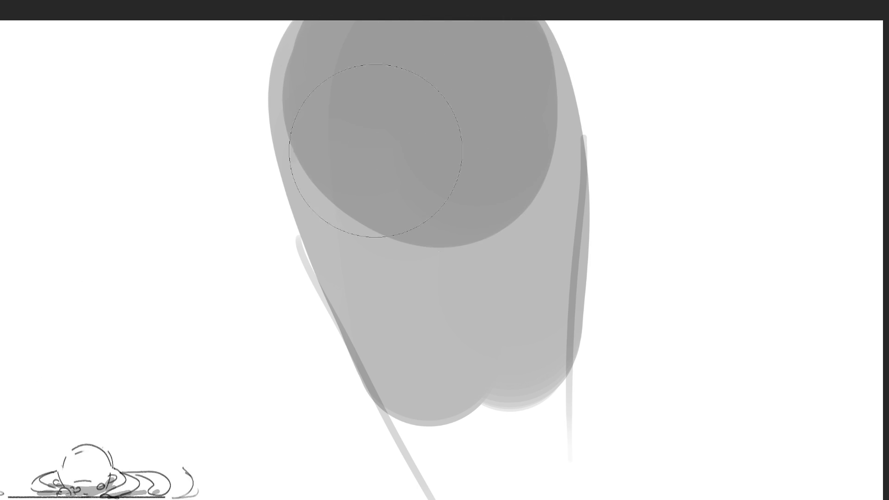
left_click_drag(407, 232, 472, 60)
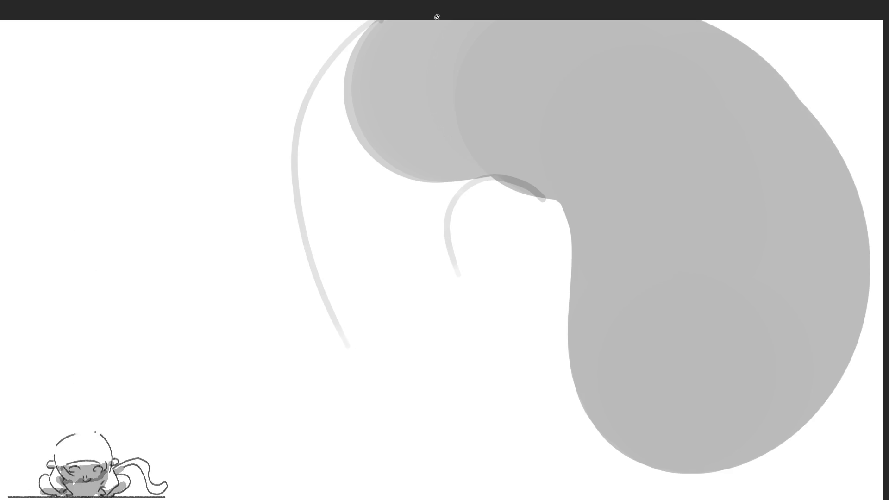
mouse_move(797, 407)
left_mouse_down()
mouse_move(741, 370)
mouse_move(731, 389)
mouse_move(695, 149)
left_mouse_up()
key("ctrl+z")
key("ctrl+z")
mouse_move(687, 284)
left_mouse_down()
mouse_move(690, 260)
mouse_move(722, 371)
mouse_move(778, 384)
left_mouse_up()
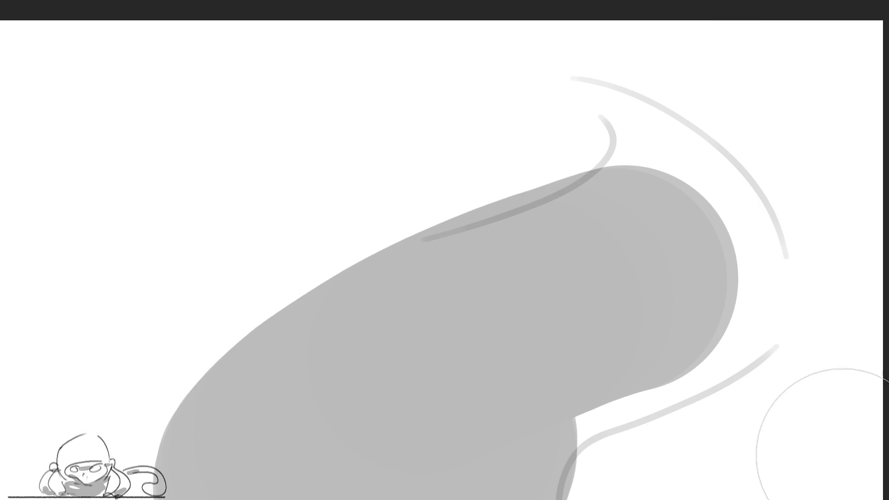
mouse_move(281, 406)
left_mouse_down()
mouse_move(371, 388)
mouse_move(268, 495)
mouse_move(327, 387)
left_mouse_up()
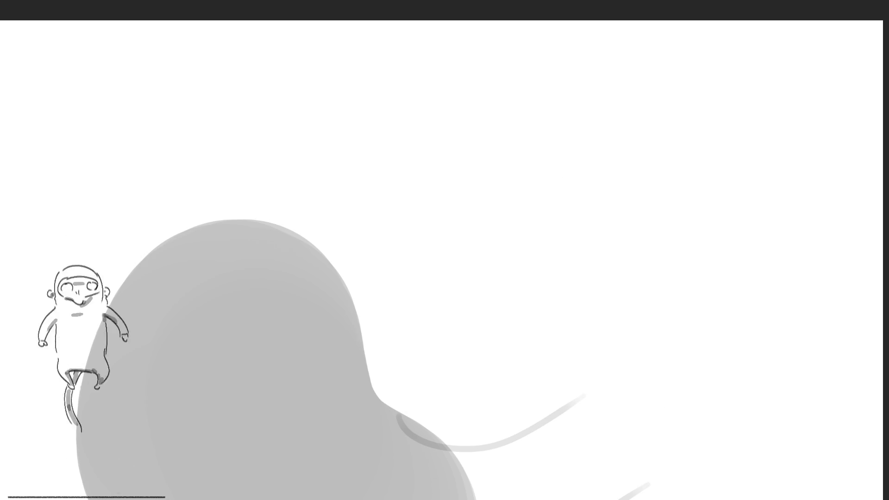
mouse_move(235, 284)
left_mouse_down()
mouse_move(199, 407)
mouse_move(282, 317)
left_mouse_up()
key("ctrl+z")
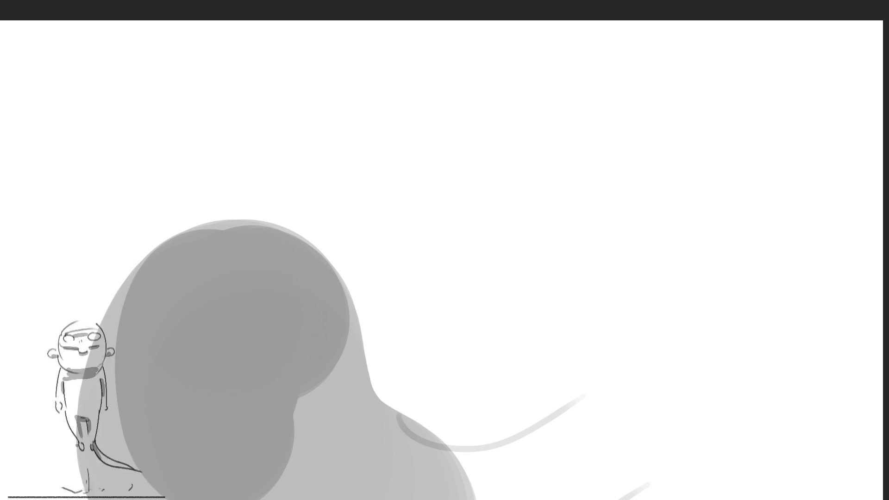
- Move the grey shapes about 150 px to the left
left_click(234, 391)
left_click_drag(238, 381, 168, 380)
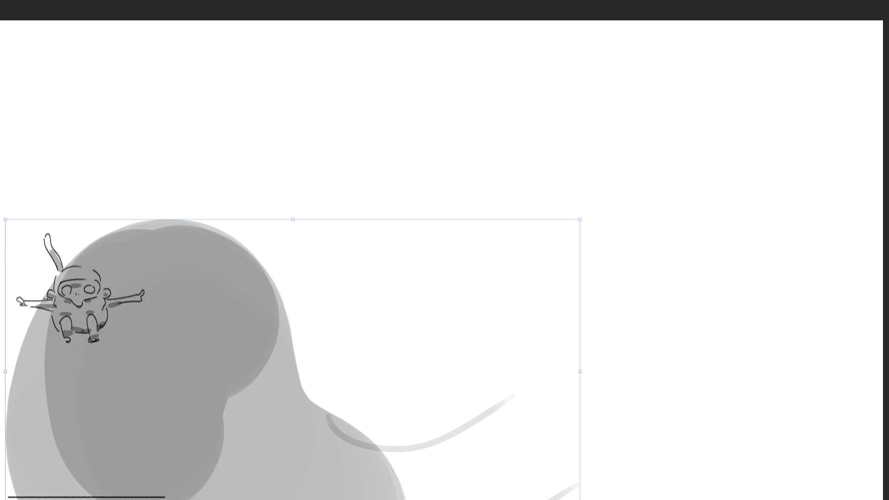
key("Return")
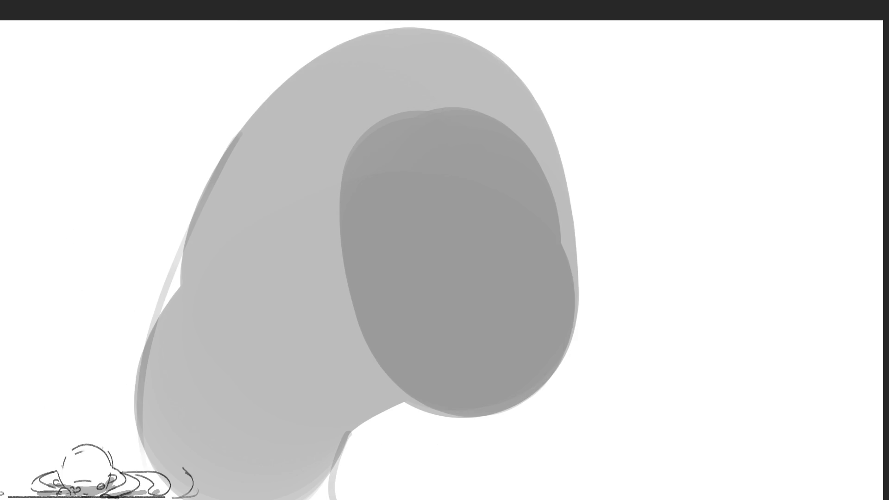
- Transform the grey shapes to stretch them wider and shift them up and left
key("ctrl+t")
left_click_drag(581, 276, 605, 276)
left_click_drag(510, 298, 476, 238)
key("Return")
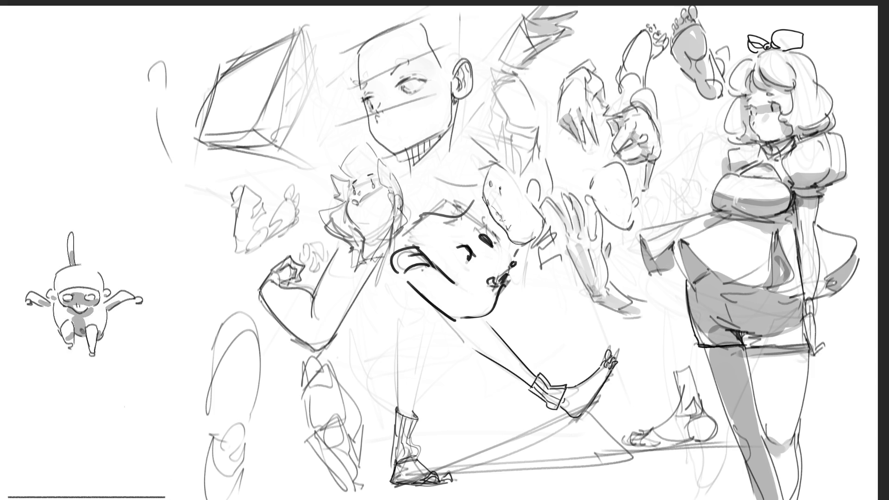
- Ink the shorts hem and right edge, add a wrist cuff, and darken the girl's right hair outline
mouse_move(737, 347)
left_mouse_down()
mouse_move(746, 343)
mouse_move(742, 334)
mouse_move(763, 333)
left_mouse_up()
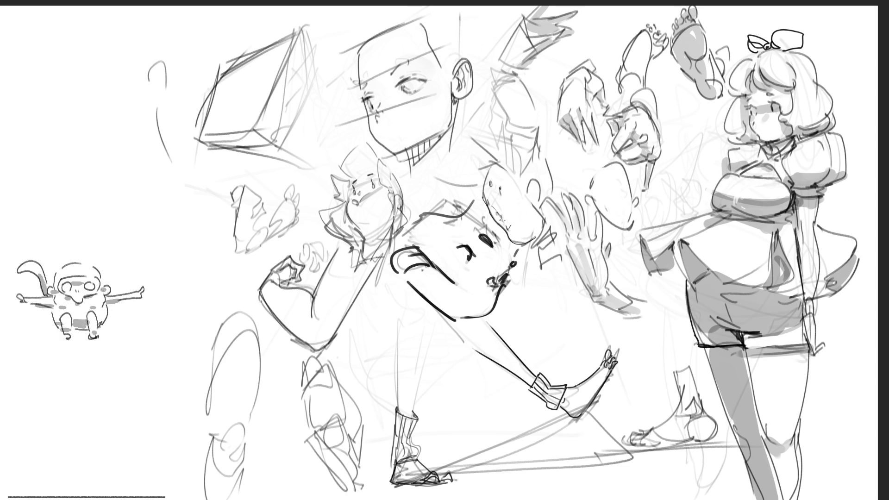
mouse_move(803, 294)
left_mouse_down()
mouse_move(806, 347)
mouse_move(828, 350)
left_mouse_up()
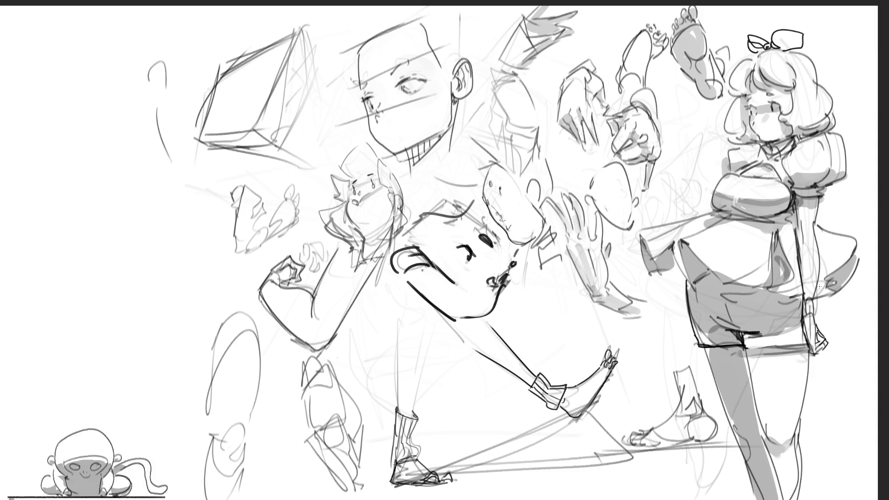
mouse_move(805, 316)
left_mouse_down()
mouse_move(808, 343)
mouse_move(814, 322)
mouse_move(803, 315)
left_mouse_up()
mouse_move(799, 297)
left_mouse_down()
mouse_move(818, 302)
mouse_move(818, 319)
left_mouse_up()
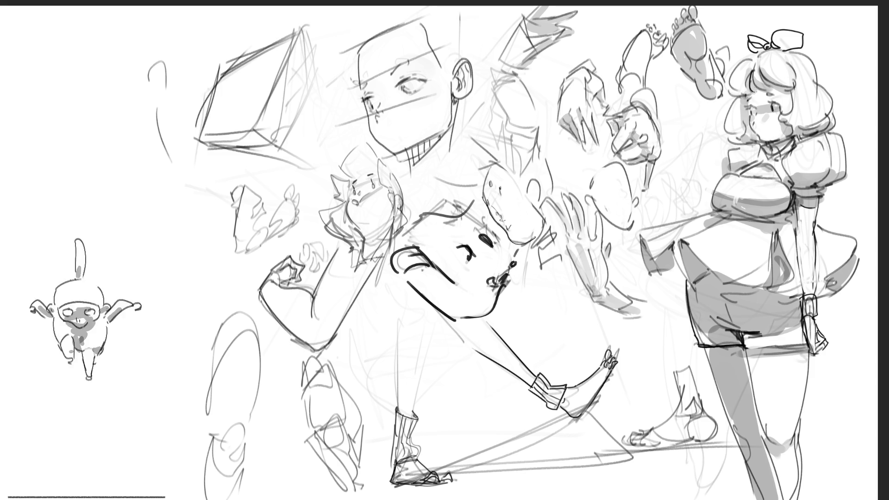
left_click_drag(761, 60, 753, 91)
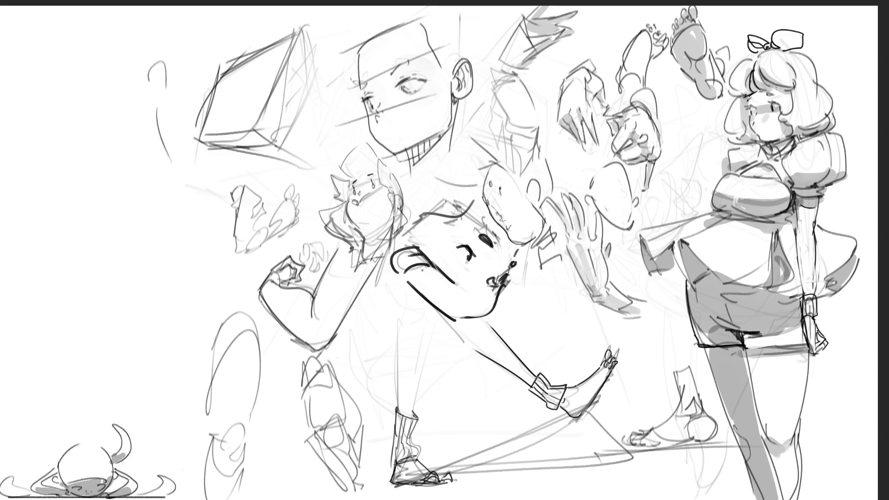
key("ctrl+z")
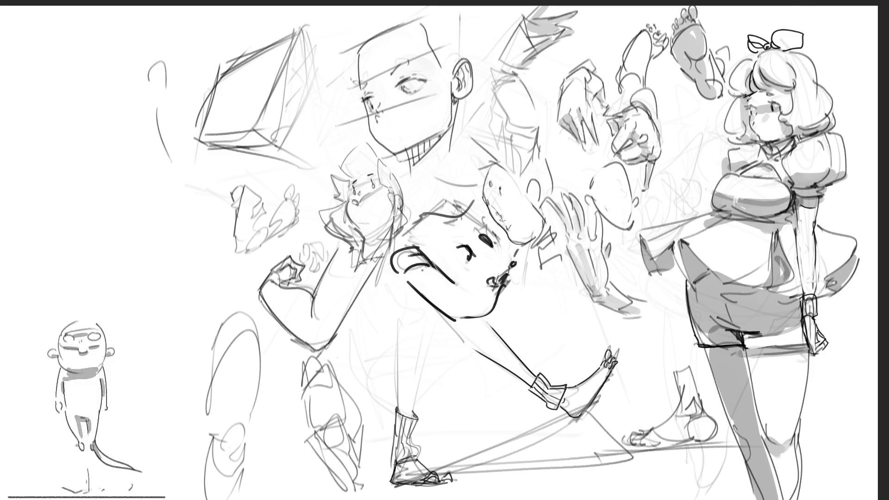
left_click_drag(808, 54, 843, 127)
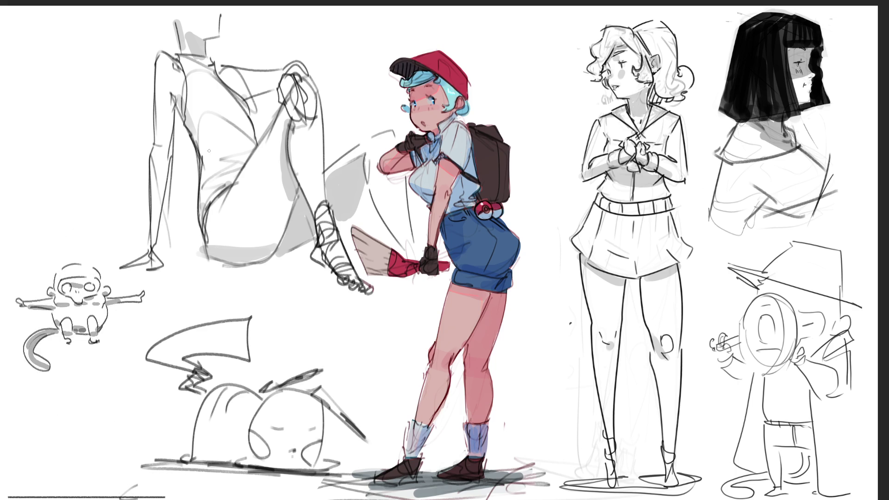
- Shade the magnifier, hat brim and the small figure's feet, legs and arm
mouse_move(762, 297)
left_mouse_down()
mouse_move(739, 317)
mouse_move(755, 369)
left_mouse_up()
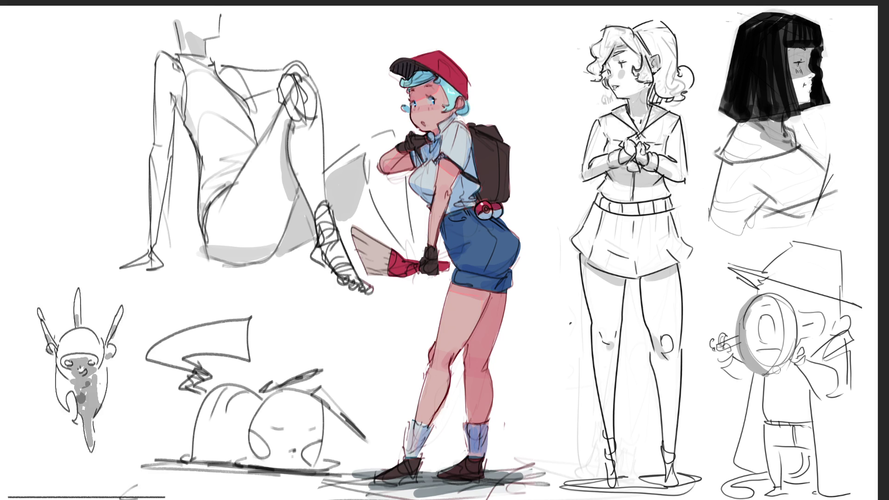
left_click_drag(739, 271, 859, 309)
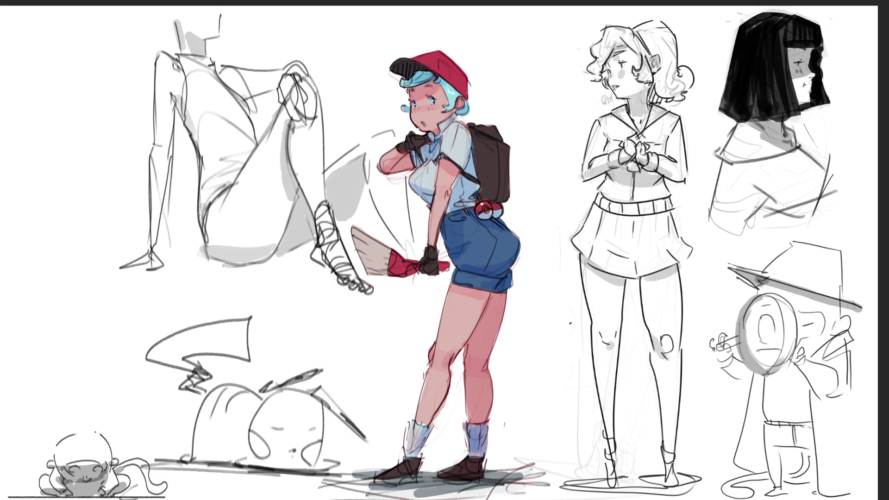
mouse_move(800, 316)
left_mouse_down()
mouse_move(799, 342)
mouse_move(817, 324)
mouse_move(806, 319)
mouse_move(817, 318)
left_mouse_up()
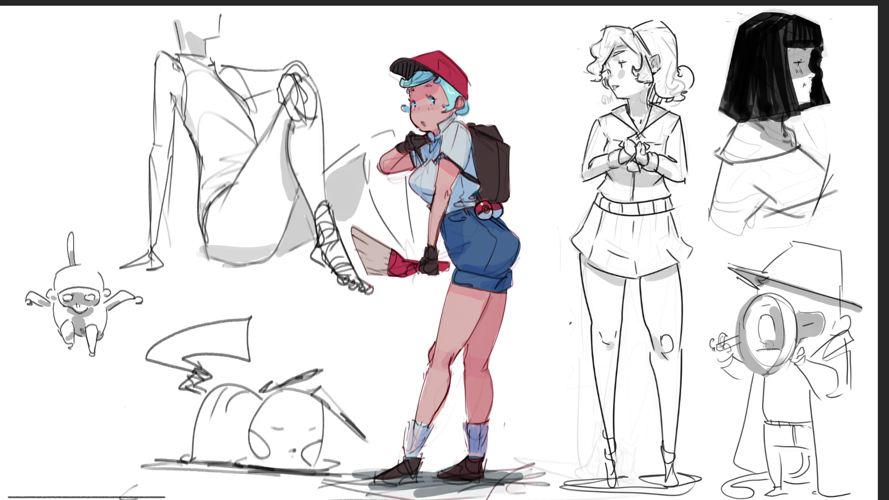
mouse_move(754, 343)
left_mouse_down()
mouse_move(757, 306)
mouse_move(774, 301)
left_mouse_up()
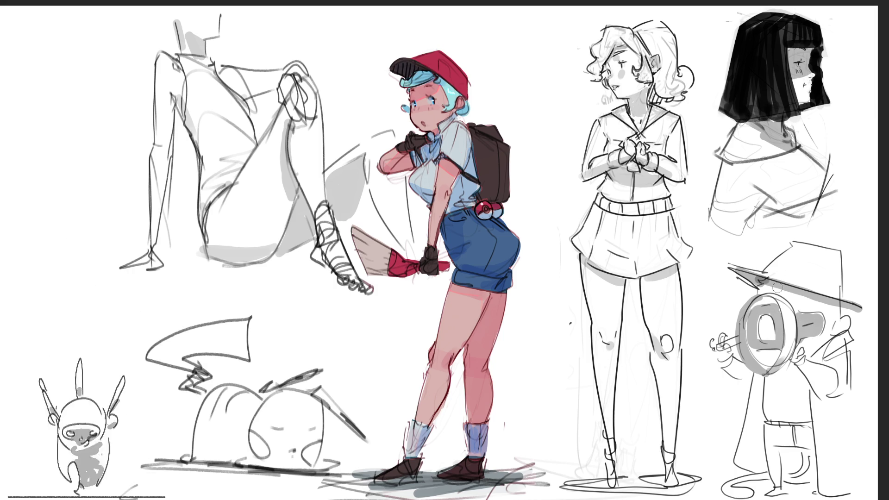
left_click_drag(838, 332, 849, 317)
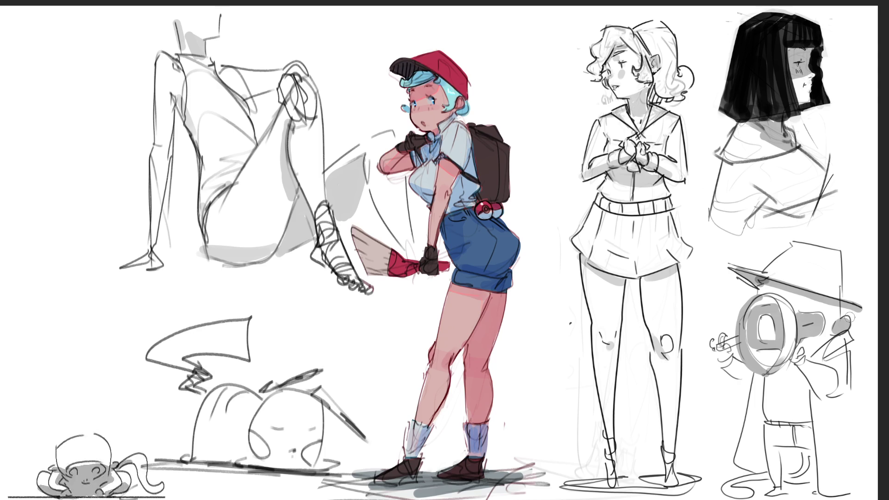
left_click_drag(799, 345, 797, 360)
mouse_move(719, 333)
left_mouse_down()
mouse_move(718, 352)
mouse_move(730, 349)
left_mouse_up()
left_click_drag(768, 488, 823, 495)
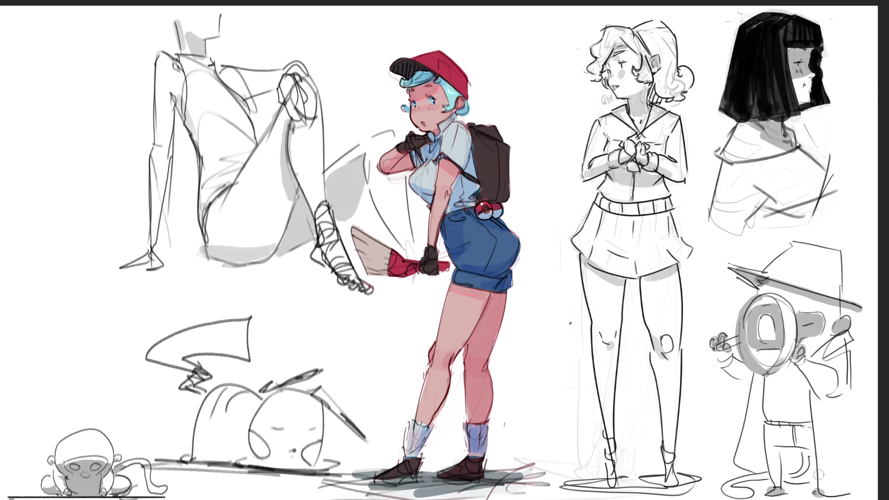
mouse_move(757, 375)
left_mouse_down()
mouse_move(750, 412)
mouse_move(759, 475)
mouse_move(757, 391)
mouse_move(749, 470)
mouse_move(778, 477)
mouse_move(779, 487)
mouse_move(806, 456)
mouse_move(782, 451)
mouse_move(790, 467)
mouse_move(816, 456)
left_mouse_up()
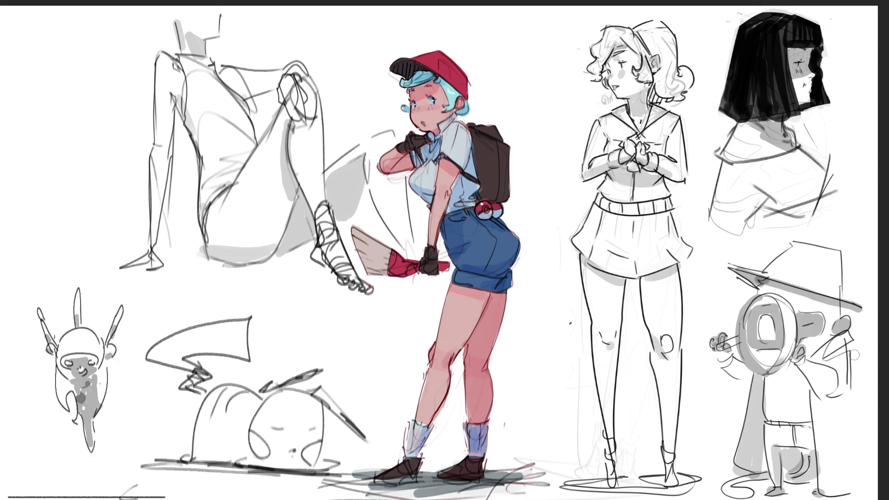
mouse_move(804, 370)
left_mouse_down()
mouse_move(833, 399)
mouse_move(821, 364)
mouse_move(847, 449)
left_mouse_up()
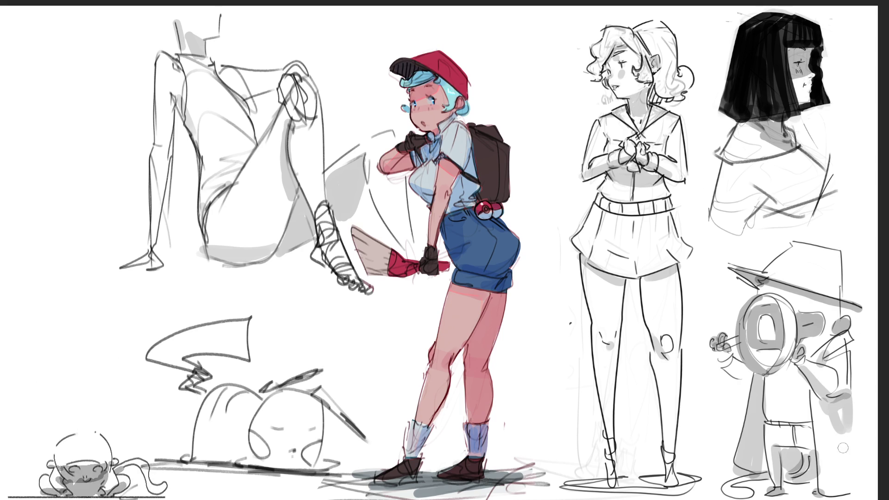
left_click_drag(831, 257, 833, 290)
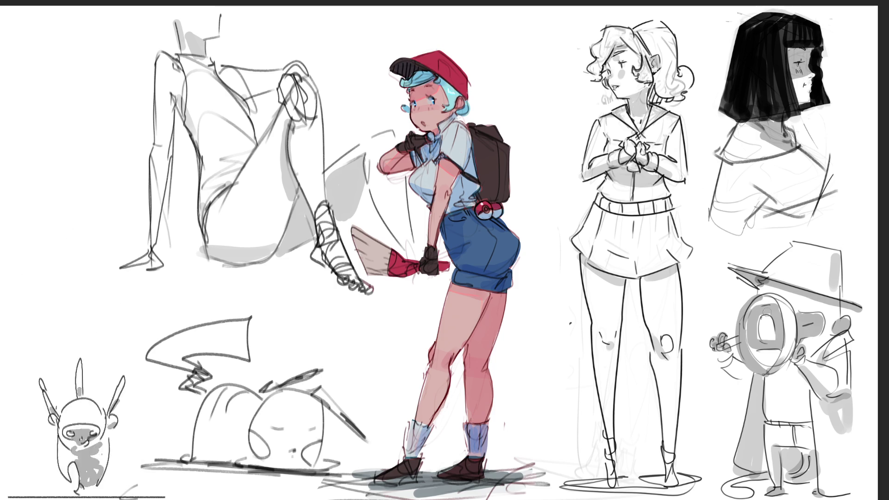
- Add dark diagonals and white highlight strokes across the magnifier lens
left_click_drag(775, 300, 760, 340)
left_click_drag(781, 309, 746, 363)
left_click_drag(774, 301, 748, 349)
left_click_drag(776, 311, 744, 353)
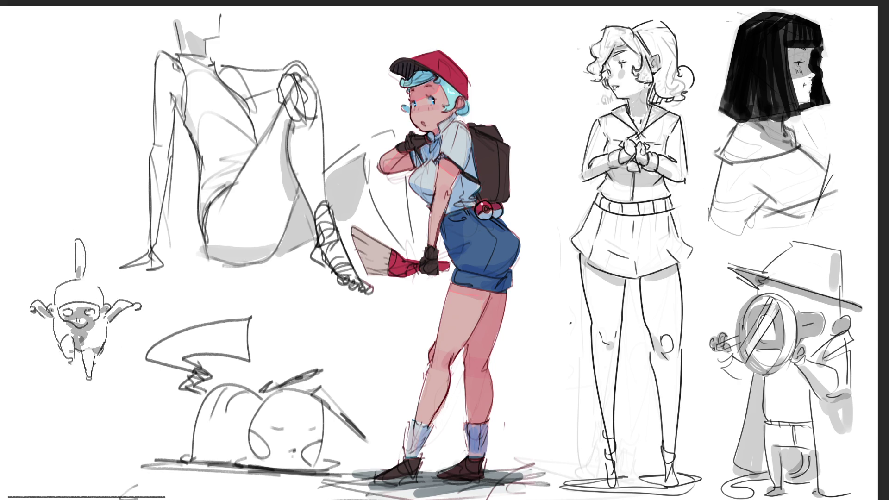
left_click_drag(772, 295, 737, 348)
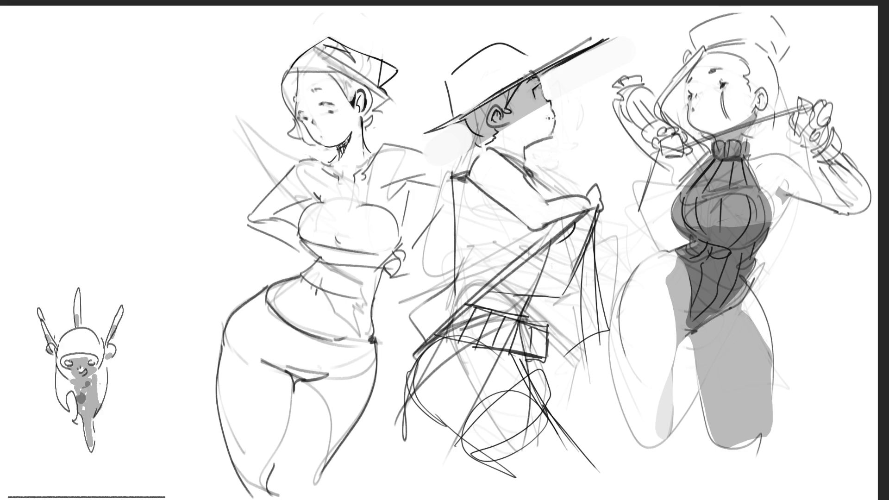
- Hatch the middle figure's clothing with three pencil strokes
mouse_move(574, 231)
left_mouse_down()
mouse_move(555, 301)
mouse_move(560, 282)
left_mouse_up()
left_click_drag(497, 279, 533, 253)
mouse_move(532, 252)
left_mouse_down()
mouse_move(559, 234)
mouse_move(569, 273)
left_mouse_up()
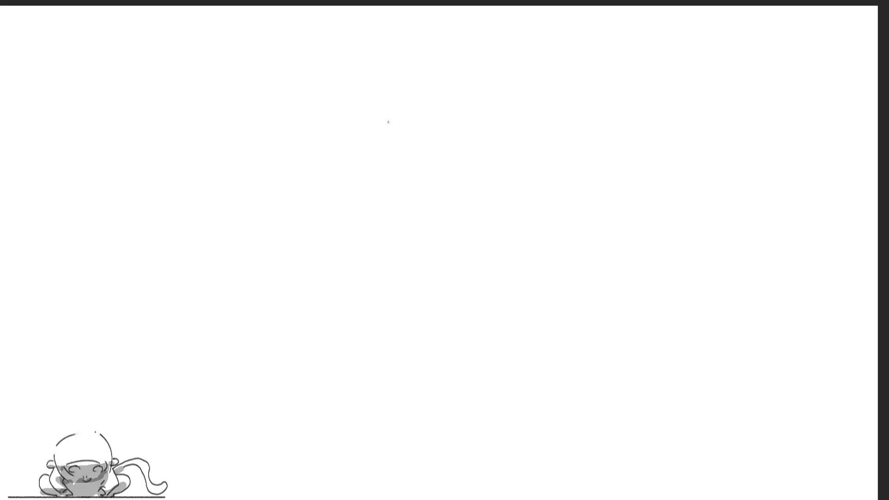
- Sketch the new figure's head outline with small face marks and a chin curve
left_click_drag(286, 84, 292, 123)
left_click_drag(300, 61, 285, 85)
mouse_move(316, 46)
left_mouse_down()
mouse_move(336, 88)
mouse_move(301, 82)
mouse_move(316, 95)
mouse_move(284, 121)
left_mouse_up()
left_click_drag(318, 81, 327, 102)
left_click_drag(324, 105, 335, 107)
left_click_drag(308, 41, 326, 41)
mouse_move(343, 41)
left_mouse_down()
mouse_move(350, 107)
mouse_move(336, 116)
left_mouse_up()
left_click_drag(347, 112, 346, 130)
left_click_drag(297, 101, 301, 106)
mouse_move(320, 113)
left_mouse_down()
mouse_move(326, 109)
mouse_move(305, 128)
left_mouse_up()
left_click_drag(321, 125, 331, 117)
left_click_drag(328, 119, 335, 110)
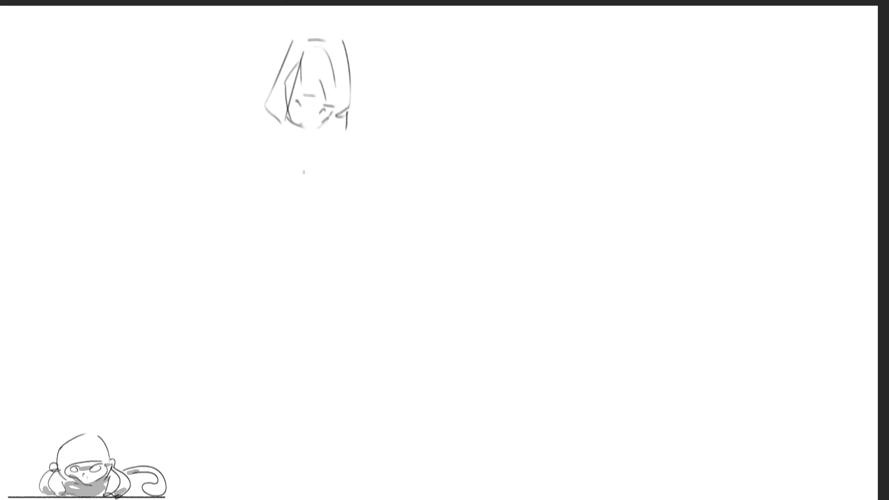
- Draw a raised pointing hand beside the head, redrawing the arm beneath it after an undo
mouse_move(367, 77)
left_mouse_down()
mouse_move(364, 90)
mouse_move(372, 82)
mouse_move(393, 90)
mouse_move(395, 133)
left_mouse_up()
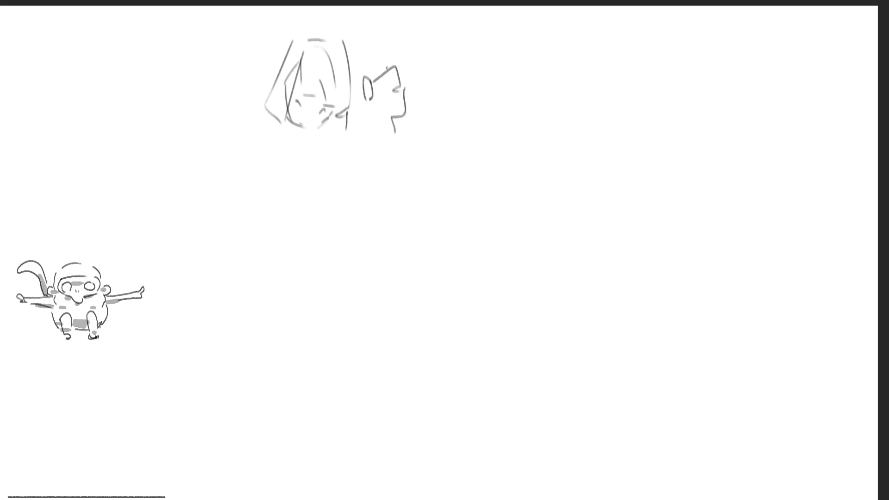
mouse_move(393, 68)
left_mouse_down()
mouse_move(402, 76)
mouse_move(398, 91)
mouse_move(372, 95)
mouse_move(376, 120)
mouse_move(401, 128)
mouse_move(388, 139)
left_mouse_up()
mouse_move(362, 101)
left_mouse_down()
mouse_move(364, 134)
mouse_move(354, 118)
mouse_move(361, 139)
mouse_move(303, 160)
mouse_move(317, 178)
left_mouse_up()
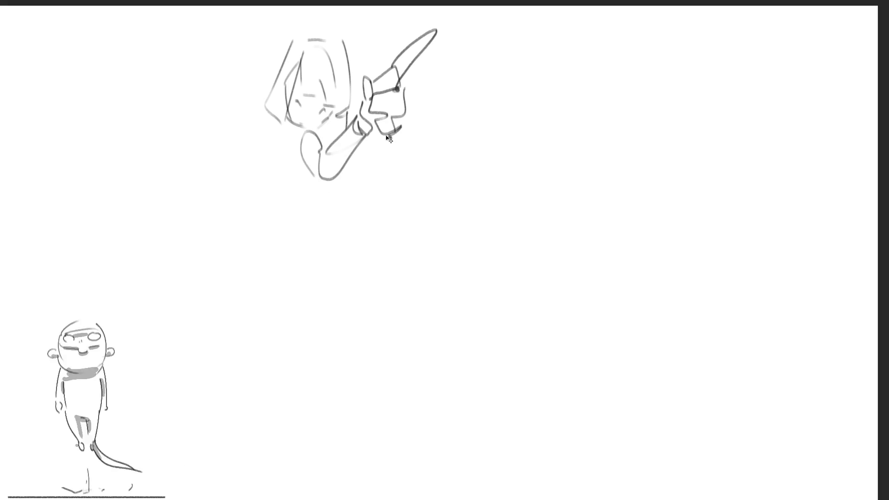
key("ctrl+z")
key("ctrl+z")
key("ctrl+z")
mouse_move(367, 102)
left_mouse_down()
mouse_move(360, 196)
mouse_move(345, 150)
mouse_move(342, 184)
mouse_move(361, 190)
left_mouse_up()
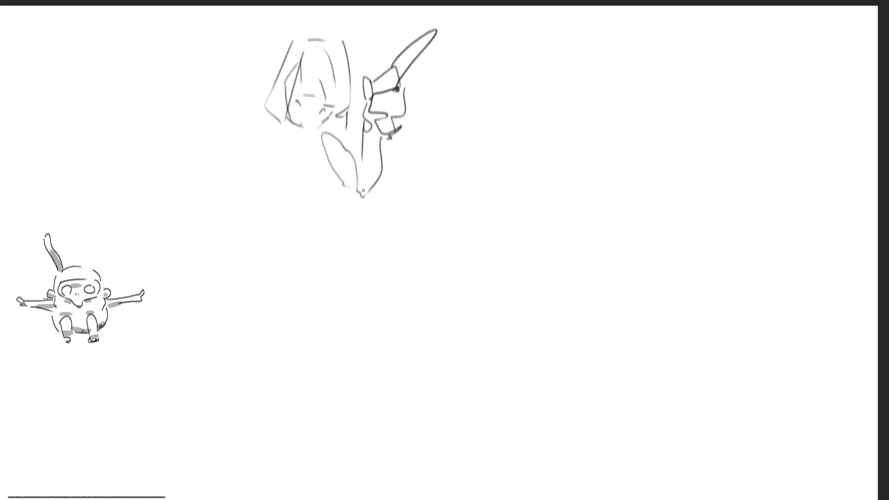
- Draw the collar, a looped bow, the left sleeve, hand and cuff, and waist hem lines
left_click_drag(330, 130, 313, 162)
mouse_move(274, 125)
left_mouse_down()
mouse_move(327, 132)
mouse_move(311, 175)
left_mouse_up()
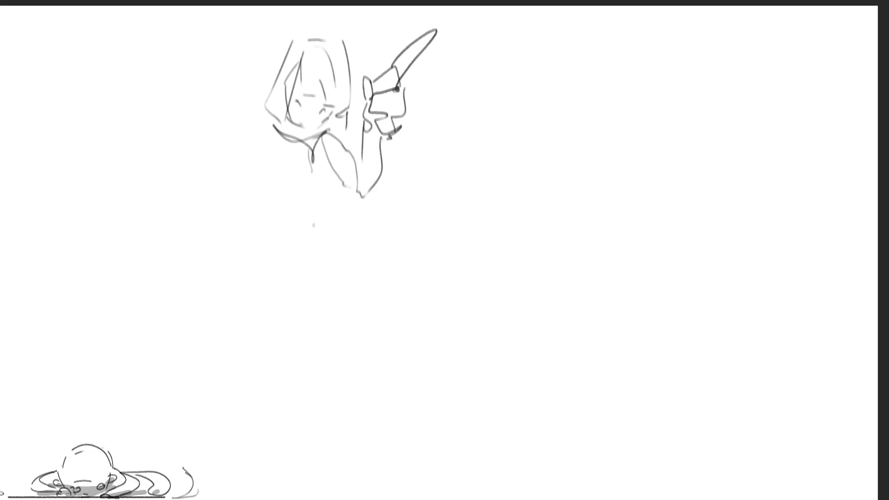
mouse_move(349, 147)
left_mouse_down()
mouse_move(317, 177)
mouse_move(335, 162)
mouse_move(327, 189)
left_mouse_up()
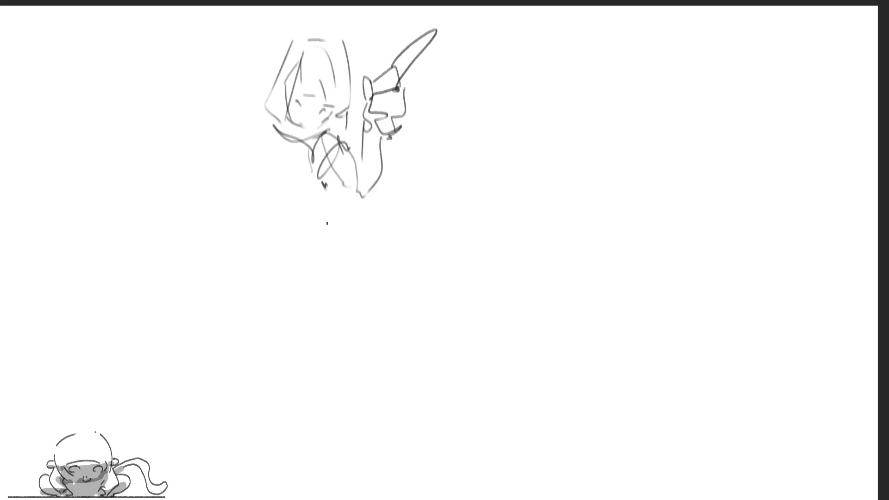
mouse_move(271, 121)
left_mouse_down()
mouse_move(227, 169)
mouse_move(247, 163)
left_mouse_up()
left_click_drag(235, 172, 253, 212)
left_click_drag(272, 144, 250, 195)
mouse_move(259, 197)
left_mouse_down()
mouse_move(279, 193)
mouse_move(279, 221)
mouse_move(302, 218)
left_mouse_up()
left_click_drag(307, 211, 315, 230)
left_click_drag(315, 229, 261, 234)
left_click_drag(260, 235, 278, 246)
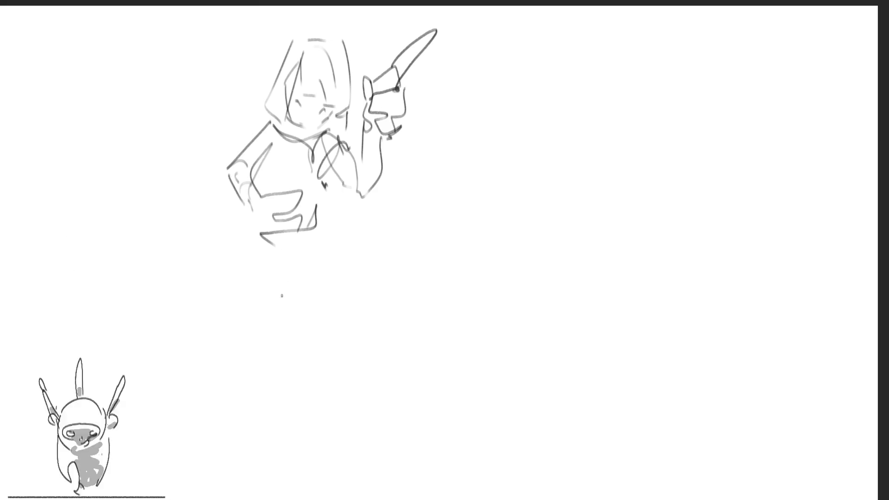
- Outline the lower torso and skirt and add pleat lines
mouse_move(313, 218)
left_mouse_down()
mouse_move(323, 250)
mouse_move(304, 255)
left_mouse_up()
mouse_move(240, 227)
left_mouse_down()
mouse_move(220, 267)
mouse_move(324, 312)
left_mouse_up()
left_click_drag(322, 241, 328, 301)
left_click_drag(250, 235, 234, 303)
mouse_move(271, 246)
left_mouse_down()
mouse_move(268, 308)
mouse_move(306, 312)
left_mouse_up()
left_click_drag(317, 241, 323, 290)
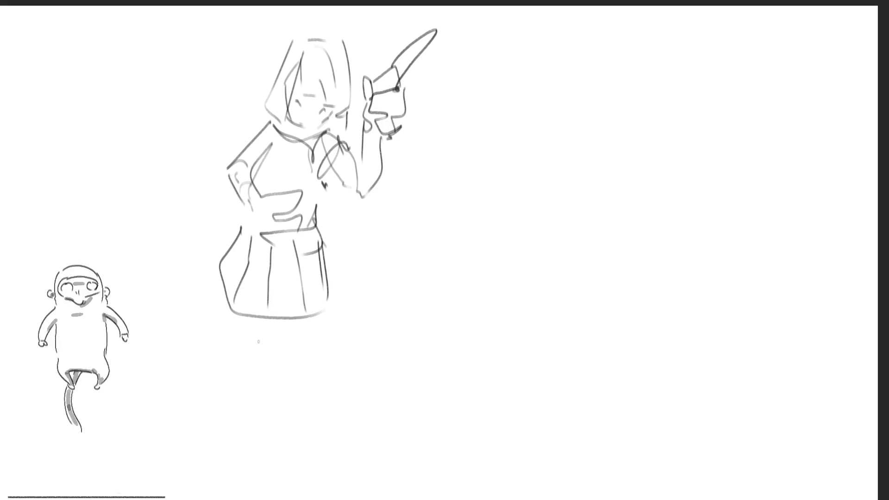
- Sketch both legs below the skirt down to the feet
mouse_move(222, 301)
left_mouse_down()
mouse_move(224, 407)
mouse_move(254, 328)
mouse_move(307, 351)
left_mouse_up()
left_click_drag(324, 306, 340, 443)
left_click_drag(300, 362, 332, 472)
mouse_move(222, 461)
left_mouse_down()
mouse_move(230, 491)
mouse_move(242, 495)
left_mouse_up()
mouse_move(318, 461)
left_mouse_down()
mouse_move(324, 481)
mouse_move(338, 475)
left_mouse_up()
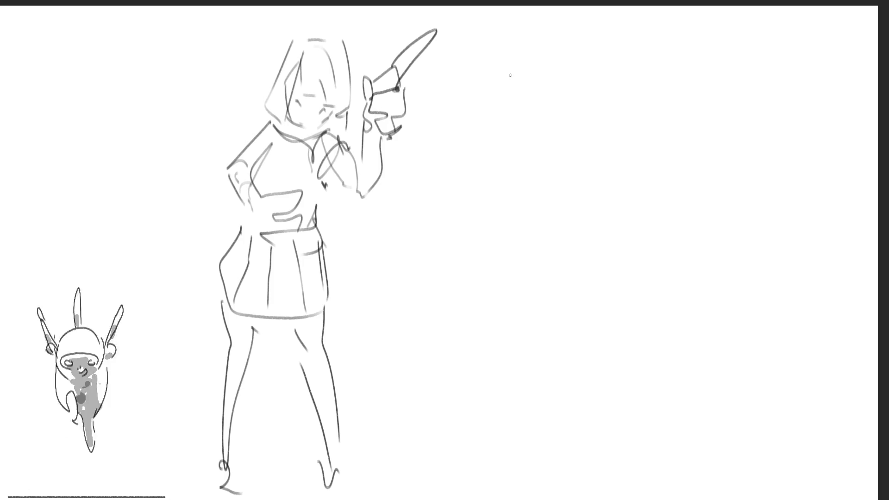
- Outline a second head at the upper right with chin and face marks
mouse_move(533, 63)
left_mouse_down()
mouse_move(530, 97)
mouse_move(547, 41)
mouse_move(574, 90)
left_mouse_up()
mouse_move(531, 109)
left_mouse_down()
mouse_move(547, 117)
mouse_move(536, 118)
left_mouse_up()
mouse_move(549, 73)
left_mouse_down()
mouse_move(551, 65)
mouse_move(532, 89)
left_mouse_up()
- Sketch the second girl's head with its face profile, ear loop and neck curve
left_click_drag(543, 54, 535, 71)
left_click_drag(553, 41, 558, 61)
left_click_drag(536, 98, 543, 102)
left_click_drag(577, 73, 583, 88)
mouse_move(504, 54)
left_mouse_down()
mouse_move(590, 15)
mouse_move(667, 69)
left_mouse_up()
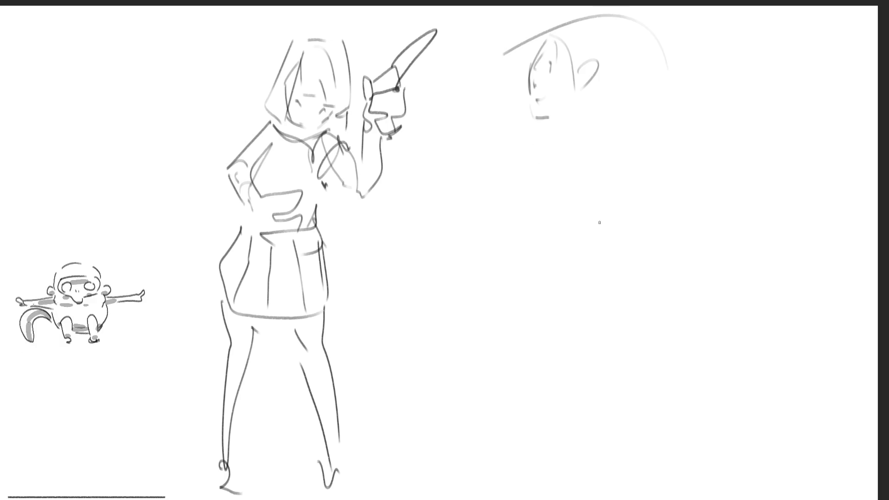
left_click_drag(555, 36, 580, 68)
left_click_drag(528, 10, 640, 78)
mouse_move(626, 72)
left_mouse_down()
mouse_move(582, 118)
mouse_move(494, 152)
left_mouse_up()
mouse_move(550, 31)
left_mouse_down()
mouse_move(523, 82)
mouse_move(528, 92)
left_mouse_up()
left_click_drag(619, 67, 575, 108)
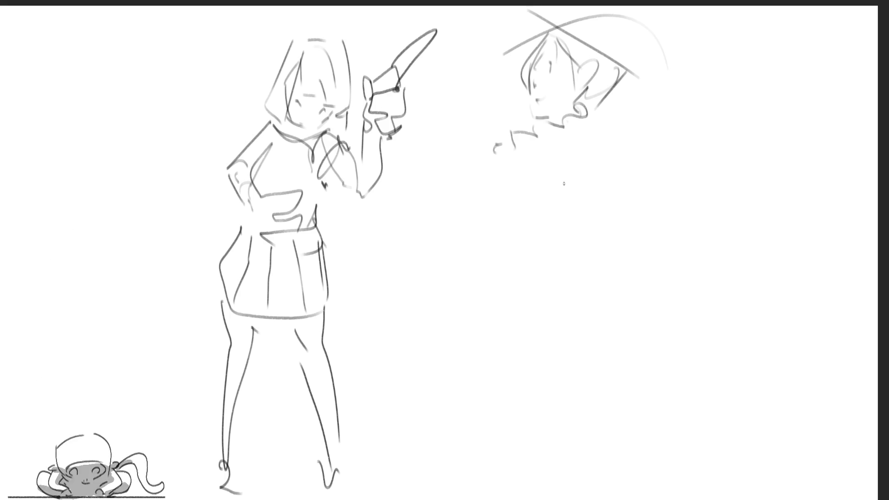
- Rough in her shoulders, back contour, arm and torso down to the waist
mouse_move(564, 126)
left_mouse_down()
mouse_move(552, 136)
mouse_move(591, 132)
mouse_move(485, 220)
left_mouse_up()
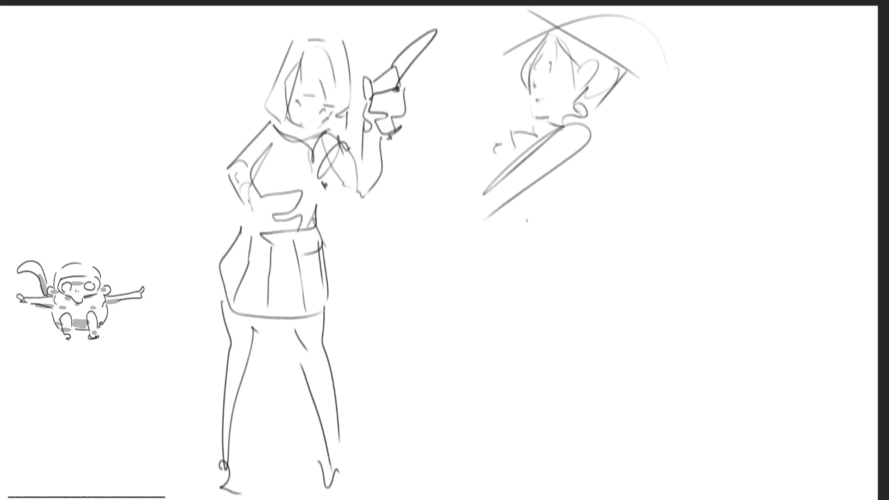
mouse_move(565, 163)
left_mouse_down()
mouse_move(584, 117)
mouse_move(655, 221)
left_mouse_up()
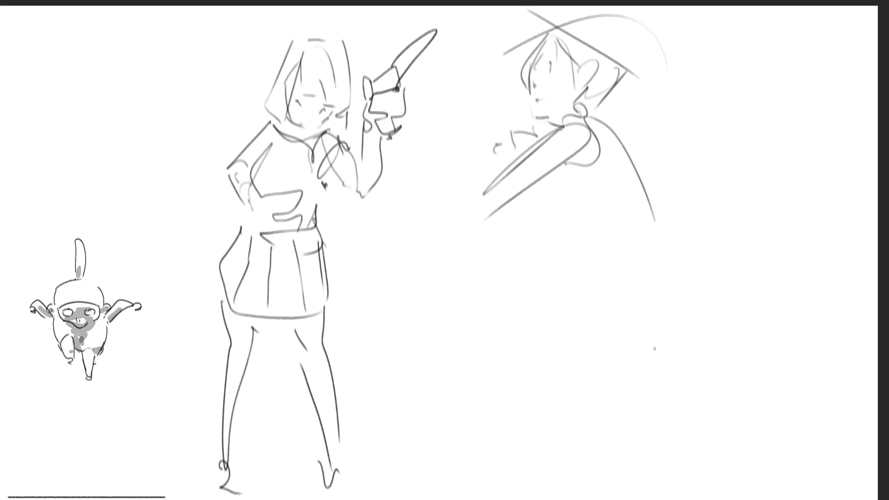
mouse_move(631, 74)
left_mouse_down()
mouse_move(607, 109)
mouse_move(623, 177)
left_mouse_up()
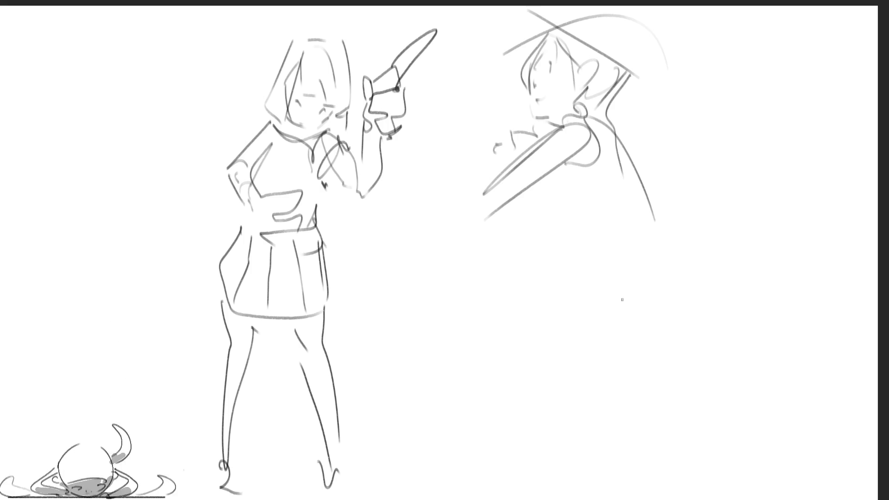
mouse_move(570, 178)
left_mouse_down()
mouse_move(540, 187)
mouse_move(535, 239)
left_mouse_up()
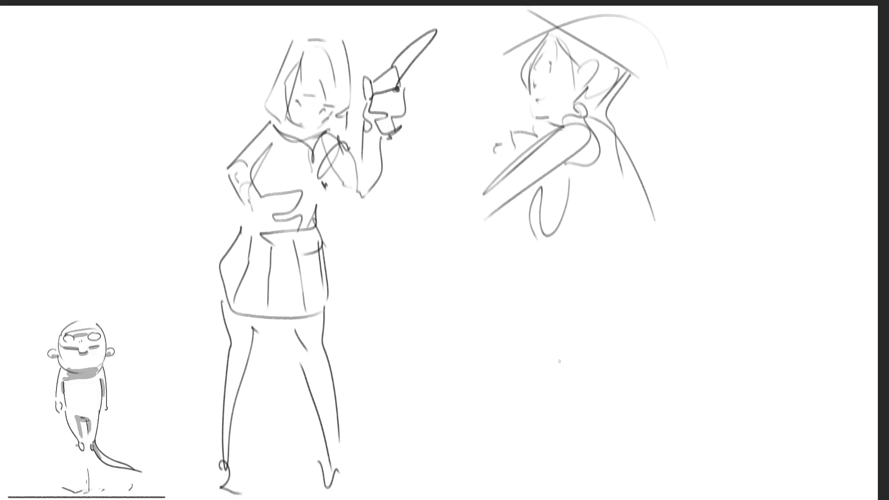
left_click_drag(603, 224, 547, 279)
left_click_drag(657, 171, 629, 295)
left_click_drag(546, 273, 643, 313)
- Draw her long flowing dress with skirt edges, sweeping side line, folds and hem lines
left_click_drag(577, 254, 543, 348)
left_click_drag(547, 338, 619, 338)
mouse_move(638, 253)
left_mouse_down()
mouse_move(656, 334)
mouse_move(697, 438)
left_mouse_up()
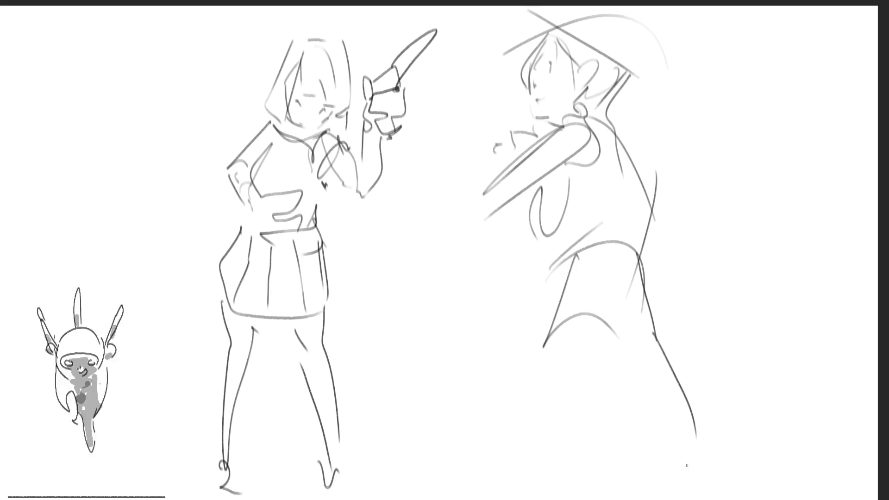
left_click_drag(629, 336, 635, 352)
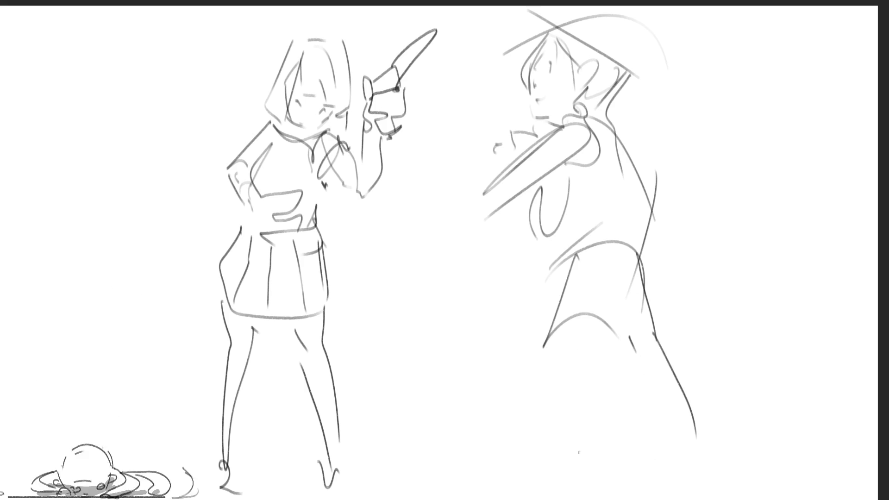
left_click_drag(610, 498, 662, 445)
left_click_drag(543, 349, 547, 499)
left_click_drag(619, 499, 687, 473)
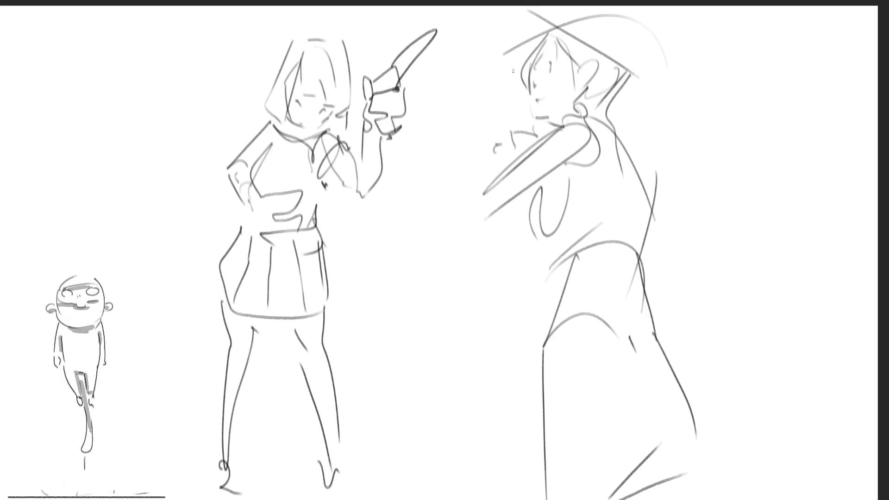
- Add a raised arm, hair strokes and a hand to the second girl, refining her shoulder
mouse_move(512, 67)
left_mouse_down()
mouse_move(467, 176)
mouse_move(489, 197)
left_mouse_up()
mouse_move(509, 67)
left_mouse_down()
mouse_move(548, 17)
mouse_move(554, 37)
mouse_move(566, 30)
left_mouse_up()
mouse_move(504, 51)
left_mouse_down()
mouse_move(505, 80)
mouse_move(525, 22)
left_mouse_up()
left_click_drag(523, 56, 522, 29)
left_click_drag(516, 70, 508, 87)
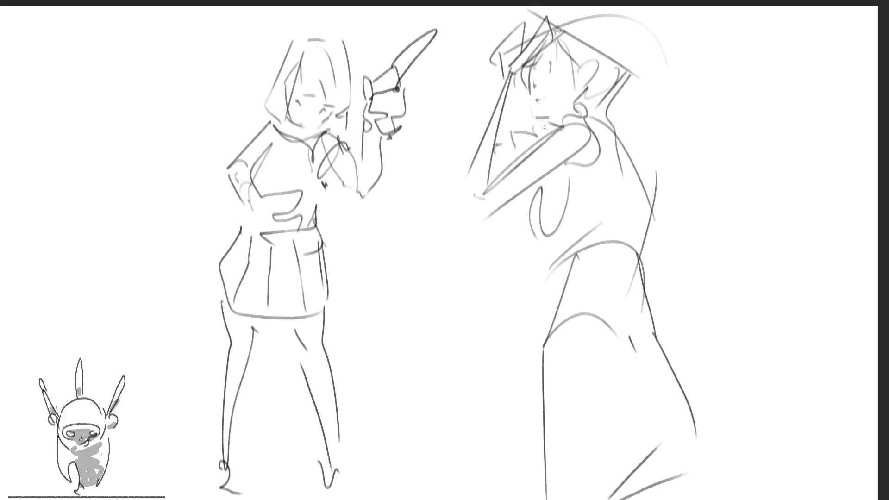
mouse_move(497, 121)
left_mouse_down()
mouse_move(480, 111)
mouse_move(485, 123)
left_mouse_up()
mouse_move(482, 121)
left_mouse_down()
mouse_move(490, 93)
mouse_move(491, 117)
left_mouse_up()
left_click_drag(501, 119, 512, 123)
mouse_move(508, 138)
left_mouse_down()
mouse_move(520, 118)
mouse_move(515, 134)
left_mouse_up()
left_click_drag(630, 139, 650, 178)
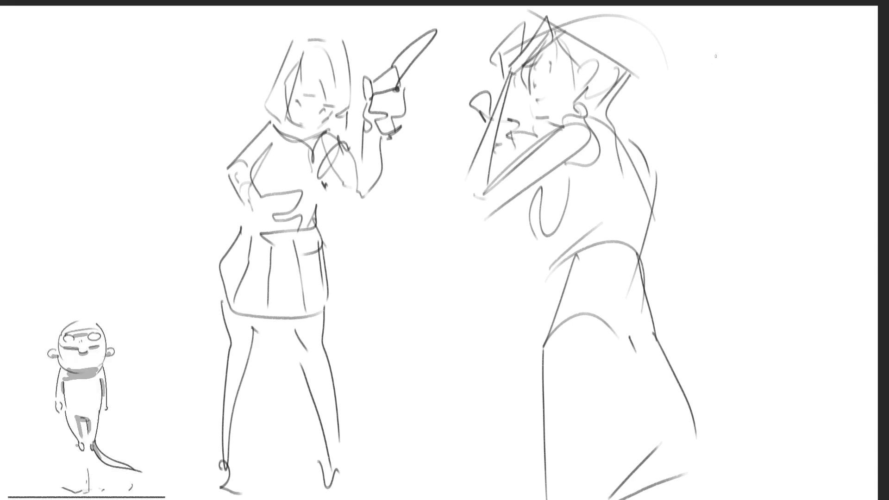
- Rough in a third girl's head, neck, collar and shoulders at the far right
mouse_move(751, 52)
left_mouse_down()
mouse_move(740, 93)
mouse_move(782, 38)
mouse_move(803, 92)
mouse_move(769, 133)
mouse_move(799, 124)
mouse_move(791, 123)
left_mouse_up()
left_click_drag(798, 93, 793, 105)
mouse_move(769, 71)
left_mouse_down()
mouse_move(775, 61)
mouse_move(773, 73)
mouse_move(802, 81)
mouse_move(772, 69)
mouse_move(736, 100)
mouse_move(764, 161)
left_mouse_up()
left_click_drag(742, 118, 732, 155)
left_click_drag(734, 155, 769, 164)
left_click_drag(741, 122, 723, 144)
mouse_move(713, 122)
left_mouse_down()
mouse_move(735, 134)
mouse_move(724, 207)
left_mouse_up()
left_click_drag(695, 143, 694, 193)
mouse_move(731, 140)
left_mouse_down()
mouse_move(762, 190)
mouse_move(795, 191)
left_mouse_up()
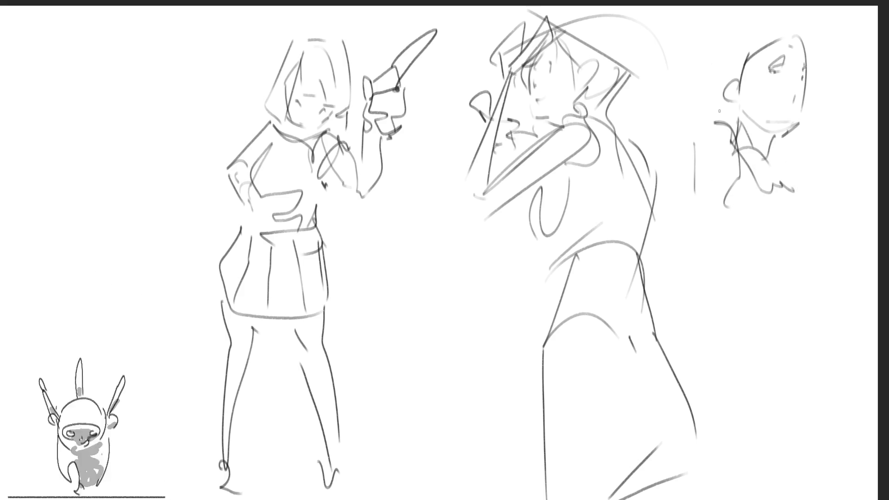
- Sketch the third girl's long hair and raised arm lines
left_click_drag(711, 42, 691, 206)
left_click_drag(725, 67, 698, 211)
left_click_drag(740, 7, 723, 150)
mouse_move(728, 37)
left_mouse_down()
mouse_move(820, 53)
mouse_move(788, 137)
left_mouse_up()
left_click_drag(842, 54, 804, 228)
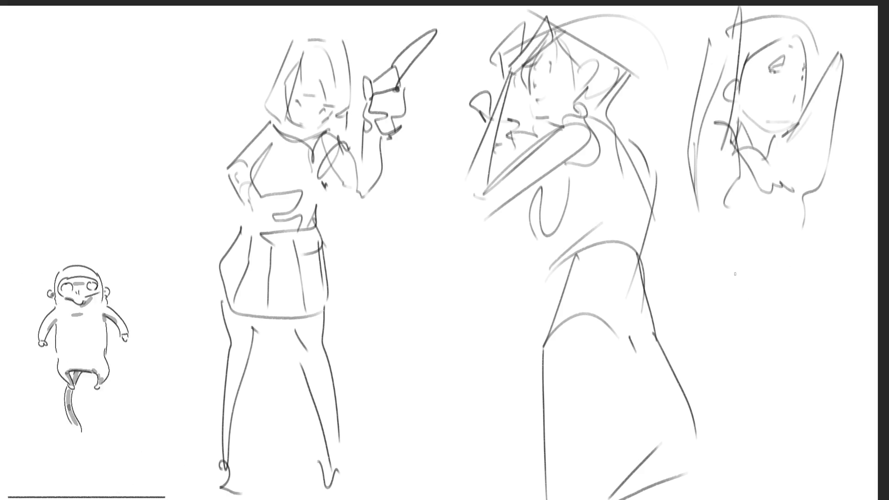
- Block in the far-right figure's shoulders and torso
left_click_drag(695, 197, 746, 278)
left_click_drag(715, 228, 756, 292)
mouse_move(718, 240)
left_mouse_down()
mouse_move(814, 241)
mouse_move(813, 268)
left_mouse_up()
left_click_drag(699, 213, 706, 227)
mouse_move(706, 226)
left_mouse_down()
mouse_move(762, 303)
mouse_move(815, 308)
left_mouse_up()
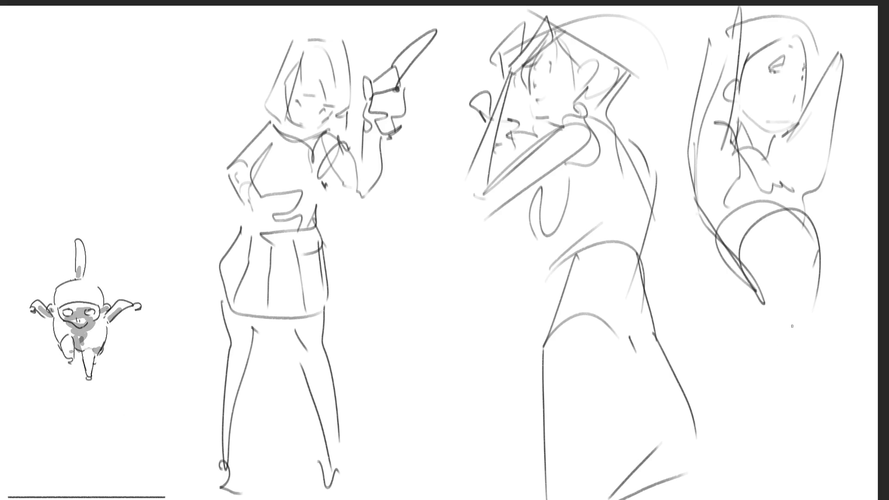
- Draw her hips, dress line and long legs reaching to the bottom
left_click_drag(738, 268, 739, 293)
mouse_move(767, 283)
left_mouse_down()
mouse_move(732, 343)
mouse_move(810, 378)
left_mouse_up()
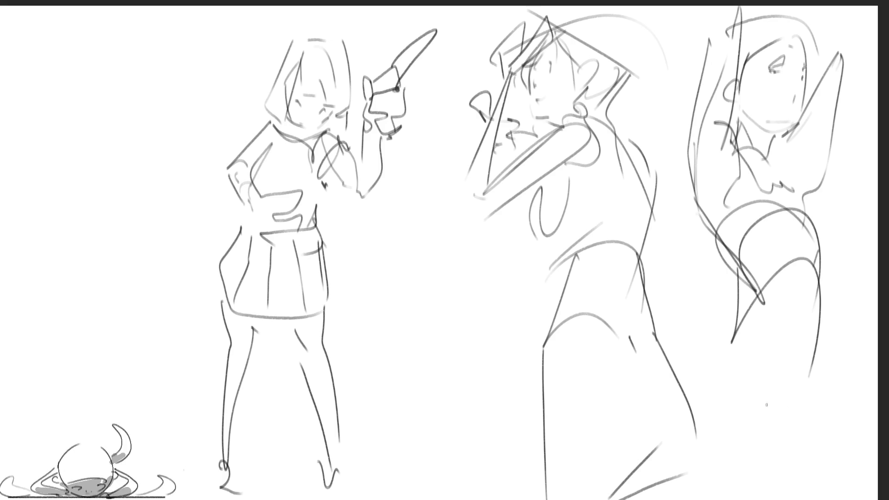
left_click_drag(755, 297, 704, 359)
left_click_drag(706, 352, 762, 419)
mouse_move(730, 324)
left_mouse_down()
mouse_move(786, 319)
mouse_move(816, 388)
left_mouse_up()
left_click_drag(821, 325, 841, 463)
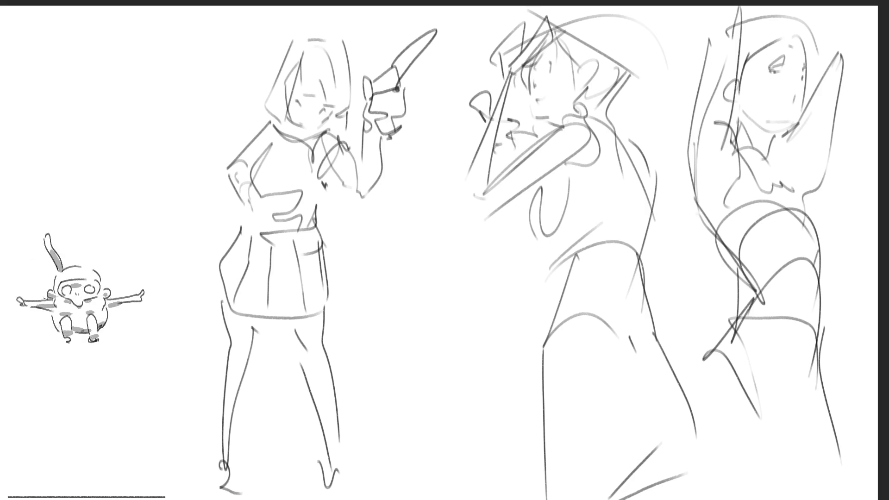
- Flip the drawing horizontally and scale it to about half, moved to the lower right
key("m")
key("ctrl+t")
left_click_drag(651, 259, 367, 259)
mouse_move(305, 241)
left_mouse_down()
mouse_move(293, 339)
mouse_move(798, 351)
left_mouse_up()
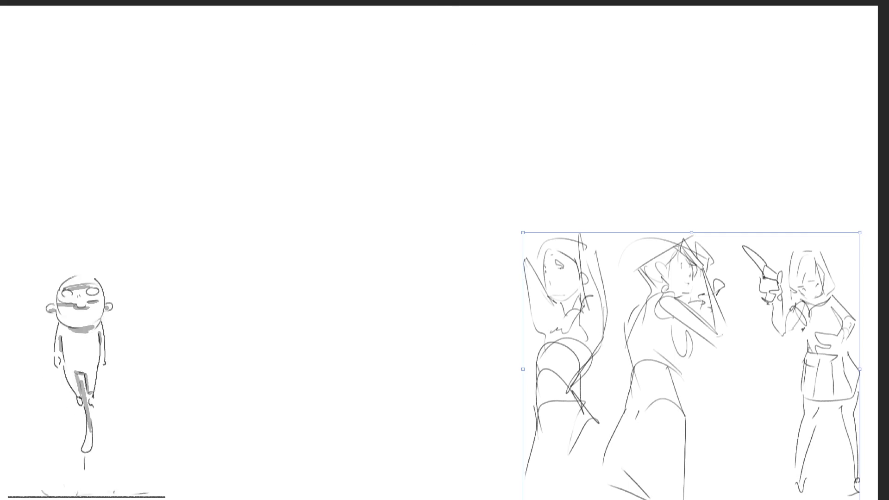
key("Return")
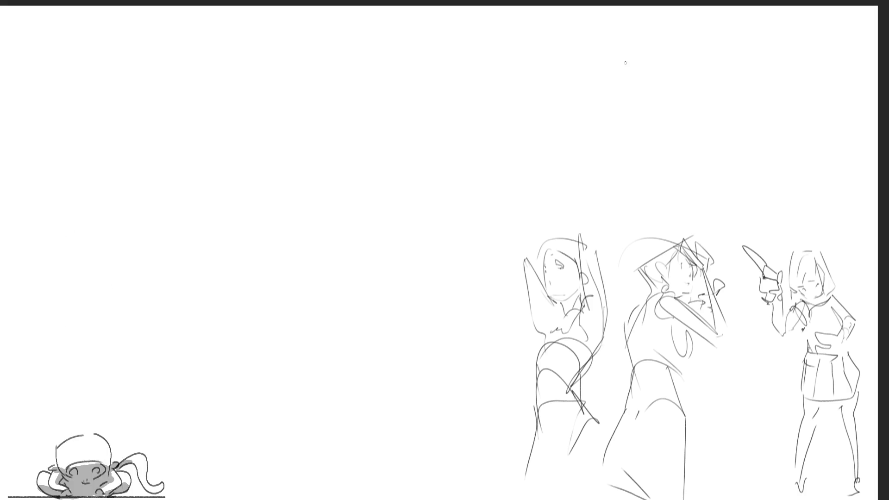
- Sketch a new girl's head, hair and shoulders above the trio
mouse_move(635, 88)
left_mouse_down()
mouse_move(656, 55)
mouse_move(686, 92)
mouse_move(662, 93)
mouse_move(663, 67)
mouse_move(682, 88)
mouse_move(644, 116)
mouse_move(685, 97)
left_mouse_up()
mouse_move(687, 65)
left_mouse_down()
mouse_move(691, 98)
mouse_move(657, 86)
mouse_move(649, 56)
mouse_move(638, 85)
left_mouse_up()
mouse_move(644, 90)
left_mouse_down()
mouse_move(647, 107)
mouse_move(626, 109)
left_mouse_up()
mouse_move(634, 60)
left_mouse_down()
mouse_move(614, 113)
mouse_move(634, 63)
left_mouse_up()
mouse_move(635, 61)
left_mouse_down()
mouse_move(674, 51)
mouse_move(693, 77)
left_mouse_up()
mouse_move(675, 113)
left_mouse_down()
mouse_move(648, 122)
mouse_move(668, 124)
mouse_move(641, 145)
mouse_move(709, 120)
mouse_move(700, 139)
left_mouse_up()
mouse_move(687, 139)
left_mouse_down()
mouse_move(674, 145)
mouse_move(708, 117)
mouse_move(700, 137)
left_mouse_up()
mouse_move(627, 124)
left_mouse_down()
mouse_move(617, 147)
mouse_move(602, 151)
mouse_move(614, 180)
mouse_move(668, 152)
mouse_move(621, 215)
left_mouse_up()
- Draw her seated body and lap, a bent leg, and a leg stretched to a pointed foot
left_click_drag(648, 178, 637, 218)
left_click_drag(677, 164, 665, 193)
mouse_move(667, 176)
left_mouse_down()
mouse_move(685, 157)
mouse_move(695, 213)
left_mouse_up()
left_click_drag(618, 224, 679, 216)
left_click_drag(681, 157, 712, 139)
left_click_drag(709, 178, 709, 209)
mouse_move(696, 157)
left_mouse_down()
mouse_move(695, 210)
mouse_move(719, 217)
left_mouse_up()
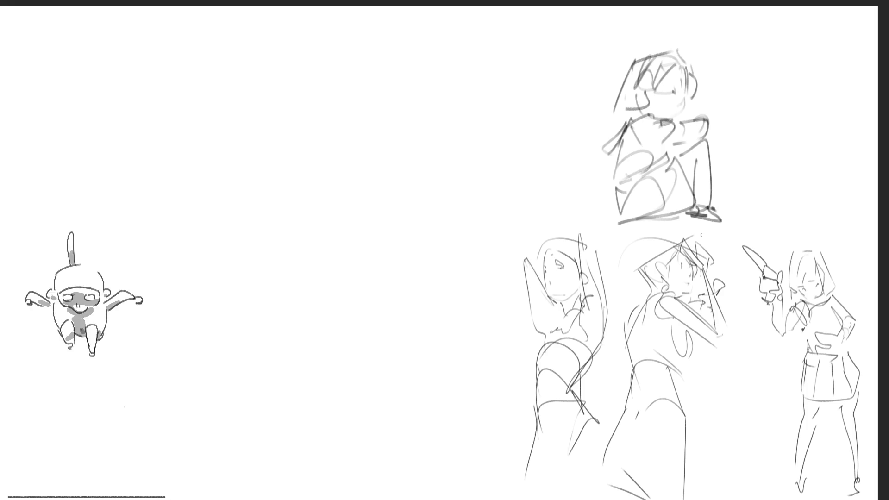
mouse_move(723, 182)
left_mouse_down()
mouse_move(717, 206)
mouse_move(732, 212)
mouse_move(797, 200)
left_mouse_up()
mouse_move(726, 210)
left_mouse_down()
mouse_move(818, 208)
mouse_move(810, 207)
left_mouse_up()
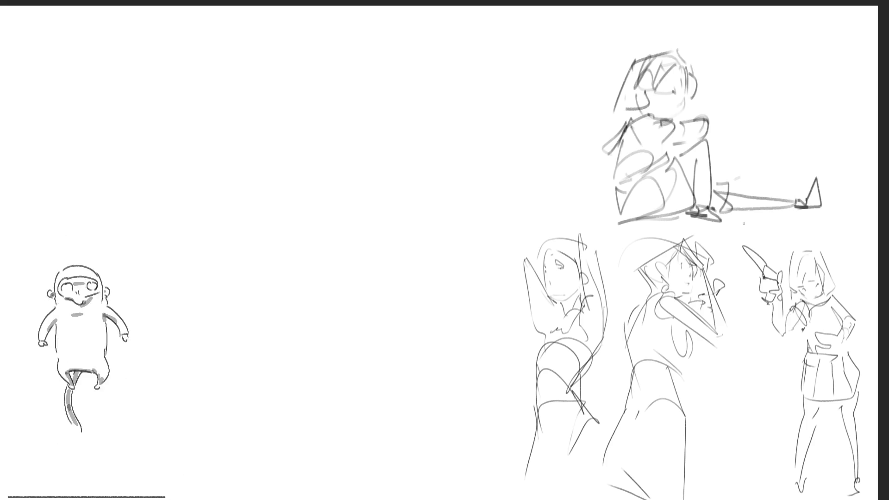
- Add an arm to the seated girl, then sketch a new head with hair, bun and neck
left_click_drag(623, 138, 594, 215)
left_click_drag(479, 52, 461, 118)
mouse_move(487, 87)
left_mouse_down()
mouse_move(497, 91)
mouse_move(478, 85)
mouse_move(501, 113)
mouse_move(473, 125)
left_mouse_up()
mouse_move(458, 61)
left_mouse_down()
mouse_move(447, 70)
mouse_move(499, 38)
mouse_move(455, 31)
left_mouse_up()
mouse_move(454, 29)
left_mouse_down()
mouse_move(443, 70)
mouse_move(456, 7)
mouse_move(458, 34)
left_mouse_up()
left_click_drag(452, 100, 465, 127)
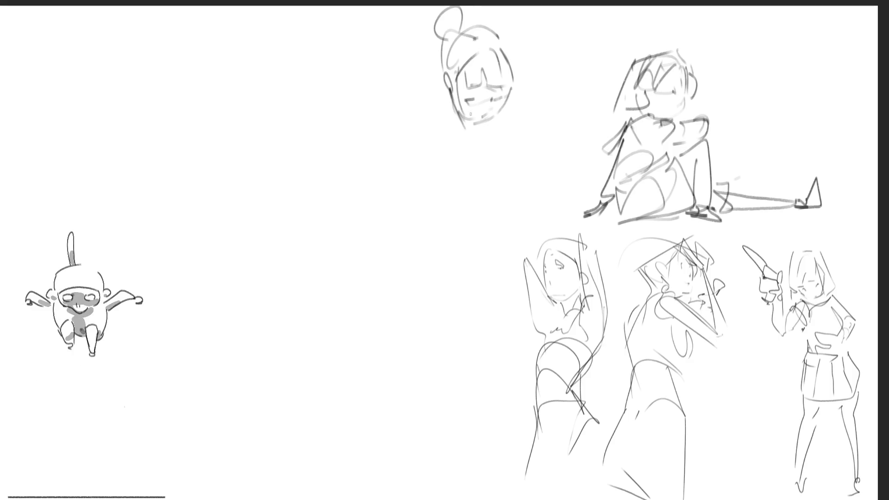
mouse_move(456, 108)
left_mouse_down()
mouse_move(472, 149)
mouse_move(524, 139)
left_mouse_up()
- Draw the bun girl's shoulders, arms and body down to the hip and dress curve
mouse_move(457, 142)
left_mouse_down()
mouse_move(432, 190)
mouse_move(479, 160)
left_mouse_up()
left_click_drag(475, 197, 484, 192)
left_click_drag(519, 137, 556, 194)
left_click_drag(509, 173, 583, 227)
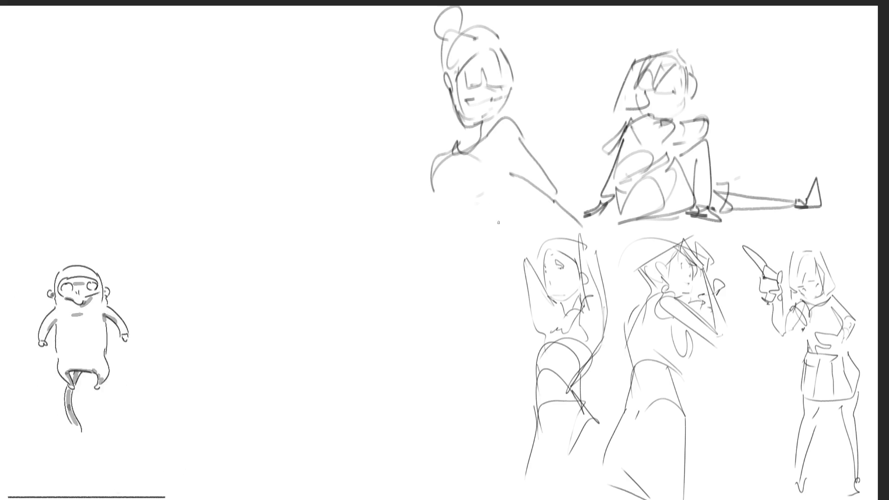
mouse_move(516, 182)
left_mouse_down()
mouse_move(452, 216)
mouse_move(453, 249)
mouse_move(493, 279)
left_mouse_up()
mouse_move(516, 201)
left_mouse_down()
mouse_move(479, 241)
mouse_move(498, 258)
mouse_move(524, 252)
left_mouse_up()
mouse_move(456, 254)
left_mouse_down()
mouse_move(486, 308)
mouse_move(523, 333)
left_mouse_up()
mouse_move(484, 311)
left_mouse_down()
mouse_move(462, 285)
mouse_move(499, 425)
left_mouse_up()
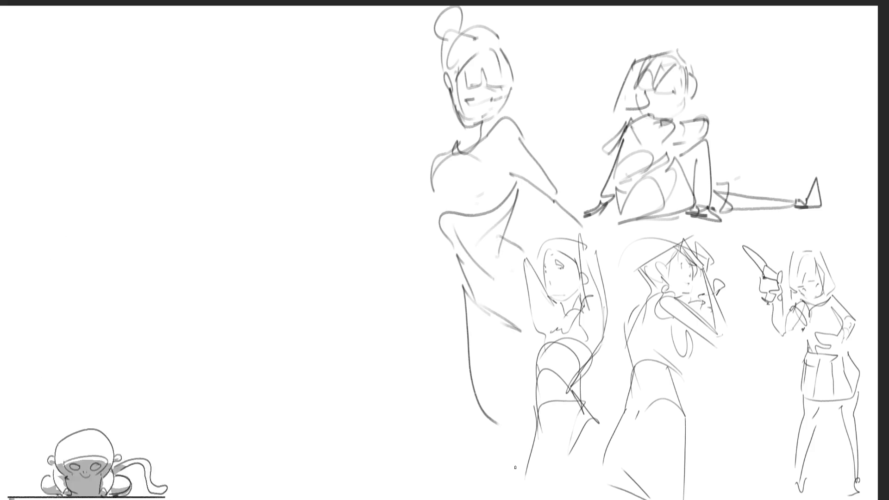
- Add long dress lines down her left side, a hand, and a darker body line
left_click_drag(464, 138, 448, 155)
mouse_move(435, 210)
left_mouse_down()
mouse_move(433, 283)
mouse_move(412, 389)
left_mouse_up()
mouse_move(441, 266)
left_mouse_down()
mouse_move(413, 373)
mouse_move(420, 345)
mouse_move(419, 355)
left_mouse_up()
mouse_move(417, 370)
left_mouse_down()
mouse_move(404, 389)
mouse_move(416, 392)
left_mouse_up()
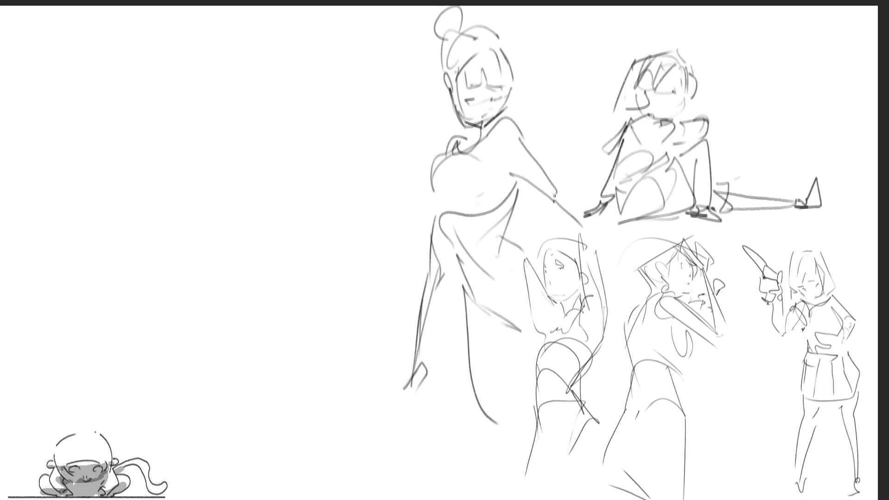
left_click_drag(449, 84, 462, 168)
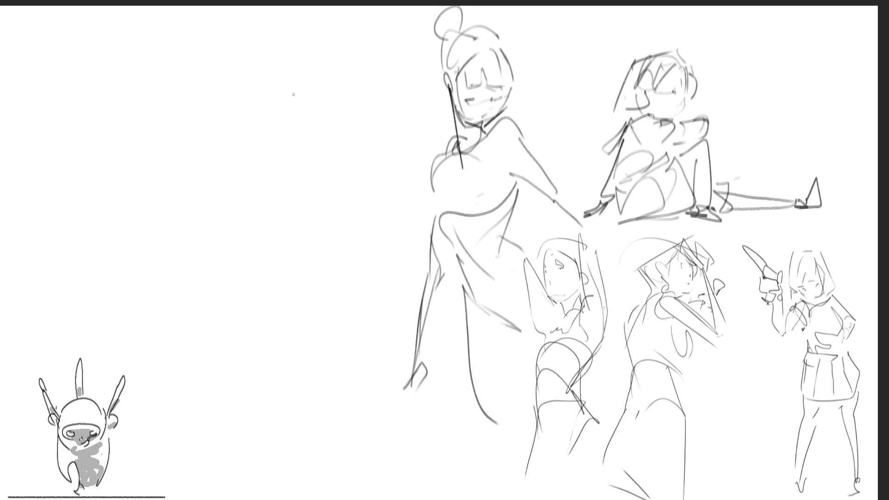
- Draw an egg-shaped head on the empty left with both arms behind it
mouse_move(277, 102)
left_mouse_down()
mouse_move(278, 135)
mouse_move(294, 85)
mouse_move(320, 132)
mouse_move(301, 158)
mouse_move(309, 164)
left_mouse_up()
left_click_drag(327, 136, 315, 161)
mouse_move(304, 113)
left_mouse_down()
mouse_move(304, 103)
mouse_move(288, 104)
mouse_move(307, 162)
mouse_move(323, 152)
left_mouse_up()
left_click_drag(324, 119, 308, 160)
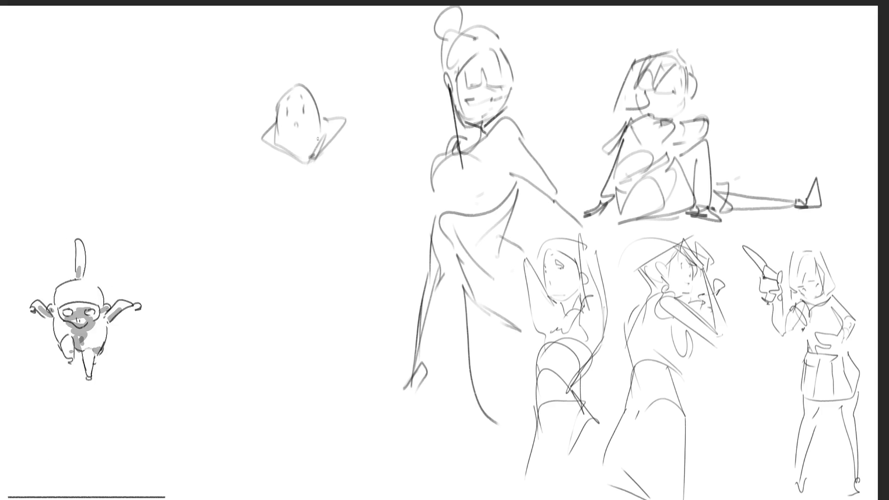
mouse_move(323, 114)
left_mouse_down()
mouse_move(333, 107)
mouse_move(331, 115)
left_mouse_up()
mouse_move(274, 120)
left_mouse_down()
mouse_move(262, 119)
mouse_move(273, 122)
left_mouse_up()
mouse_move(274, 117)
left_mouse_down()
mouse_move(273, 126)
mouse_move(287, 88)
mouse_move(274, 65)
mouse_move(288, 89)
mouse_move(316, 58)
mouse_move(318, 105)
mouse_move(306, 122)
mouse_move(290, 123)
mouse_move(295, 175)
mouse_move(249, 164)
mouse_move(281, 172)
left_mouse_up()
mouse_move(276, 149)
left_mouse_down()
mouse_move(284, 169)
mouse_move(230, 138)
mouse_move(283, 151)
left_mouse_up()
- Add the elbows reaching out both sides and the neck and torso below
left_click_drag(223, 134, 274, 123)
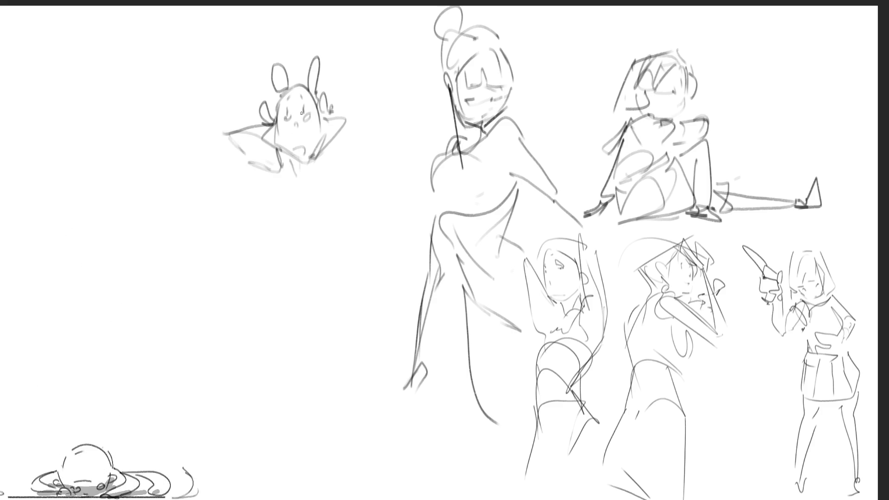
mouse_move(362, 114)
left_mouse_down()
mouse_move(372, 106)
mouse_move(370, 147)
left_mouse_up()
left_click_drag(324, 120, 377, 101)
left_click_drag(373, 138, 369, 146)
mouse_move(369, 145)
left_mouse_down()
mouse_move(333, 172)
mouse_move(330, 162)
mouse_move(336, 180)
left_mouse_up()
left_click_drag(290, 162, 321, 157)
mouse_move(320, 162)
left_mouse_down()
mouse_move(282, 224)
mouse_move(357, 200)
mouse_move(352, 190)
mouse_move(332, 203)
mouse_move(336, 217)
left_mouse_up()
- Sketch her hips, two long legs and feet down to the bottom edge
left_click_drag(280, 226, 298, 273)
left_click_drag(324, 208, 355, 252)
mouse_move(300, 278)
left_mouse_down()
mouse_move(311, 288)
mouse_move(360, 248)
mouse_move(334, 316)
left_mouse_up()
mouse_move(324, 308)
left_mouse_down()
mouse_move(299, 279)
mouse_move(360, 250)
mouse_move(387, 344)
left_mouse_up()
mouse_move(352, 319)
left_mouse_down()
mouse_move(346, 333)
mouse_move(383, 428)
left_mouse_up()
left_click_drag(405, 368, 395, 401)
mouse_move(291, 300)
left_mouse_down()
mouse_move(305, 386)
mouse_move(347, 376)
left_mouse_up()
left_click_drag(410, 348, 416, 366)
mouse_move(371, 419)
left_mouse_down()
mouse_move(392, 430)
mouse_move(394, 495)
left_mouse_up()
left_click_drag(364, 421, 373, 498)
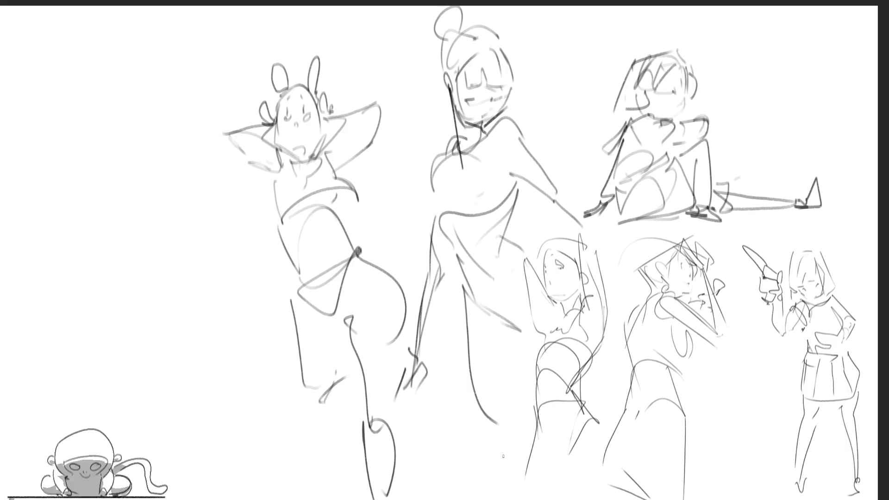
key("ctrl+t")
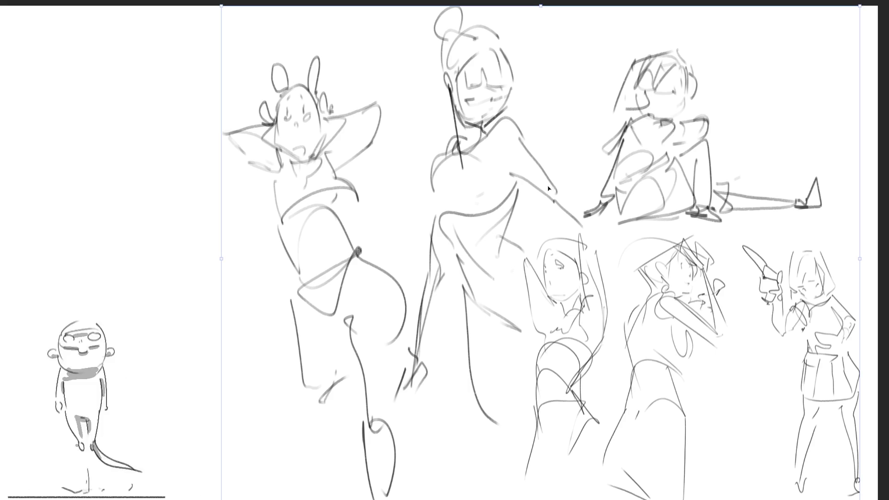
- Shrink all the sketches and move them toward the lower centre
left_click_drag(541, 3, 524, 139)
mouse_move(459, 204)
left_mouse_down()
mouse_move(483, 244)
mouse_move(309, 242)
left_mouse_up()
key("Return")
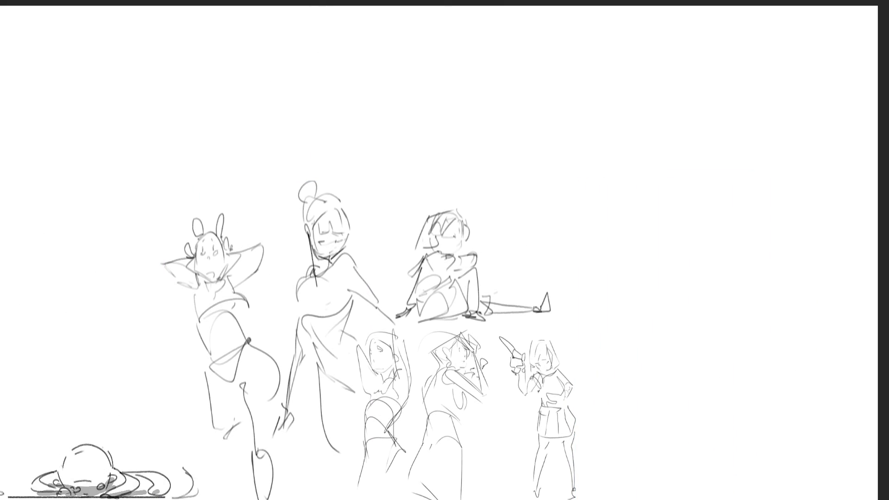
- Sketch an oval head with a hood outline in the top-right corner
mouse_move(740, 50)
left_mouse_down()
mouse_move(728, 75)
mouse_move(749, 87)
mouse_move(725, 91)
mouse_move(752, 49)
mouse_move(746, 33)
mouse_move(806, 74)
left_mouse_up()
mouse_move(770, 41)
left_mouse_down()
mouse_move(787, 93)
mouse_move(810, 69)
left_mouse_up()
mouse_move(808, 93)
left_mouse_down()
mouse_move(761, 103)
mouse_move(739, 92)
mouse_move(769, 124)
left_mouse_up()
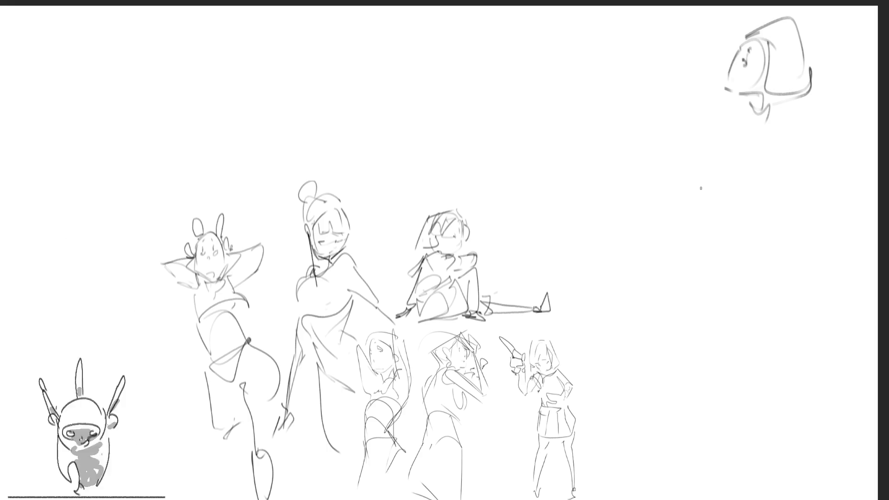
- Sketch a collar under the hooded head, extend the body down, and add a long diagonal line below
mouse_move(719, 95)
left_mouse_down()
mouse_move(709, 121)
mouse_move(762, 111)
left_mouse_up()
mouse_move(760, 113)
left_mouse_down()
mouse_move(744, 139)
mouse_move(771, 147)
mouse_move(780, 126)
mouse_move(714, 178)
mouse_move(723, 194)
left_mouse_up()
mouse_move(772, 167)
left_mouse_down()
mouse_move(737, 223)
mouse_move(777, 233)
mouse_move(706, 268)
mouse_move(757, 268)
mouse_move(789, 285)
mouse_move(794, 234)
left_mouse_up()
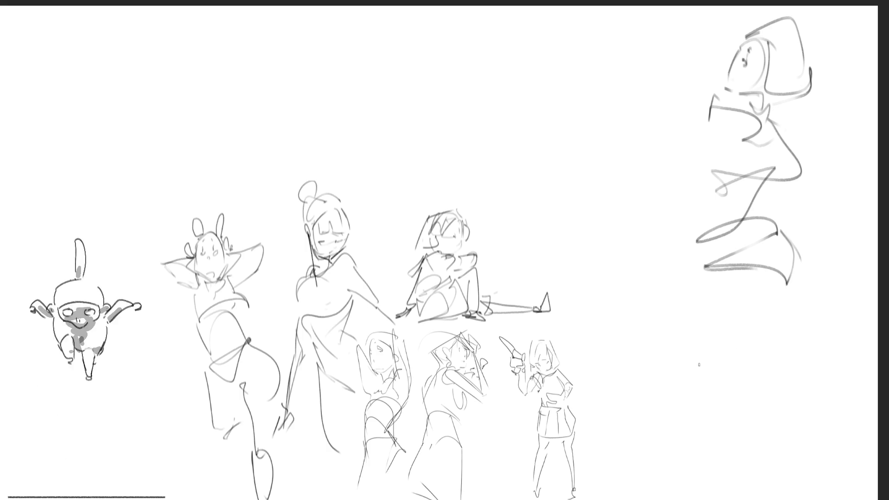
left_click_drag(822, 242, 716, 376)
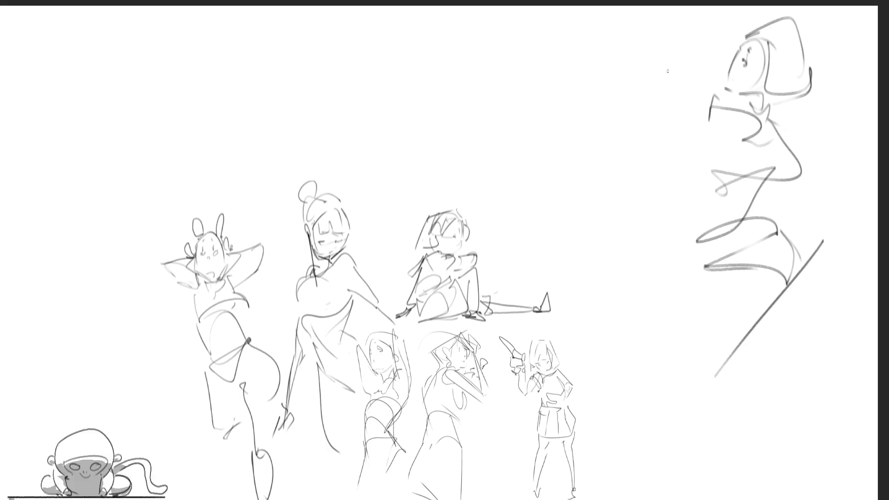
- Draw the figure's arm reaching up-left and the bent back arm
left_click_drag(666, 92, 696, 110)
left_click_drag(585, 32, 674, 98)
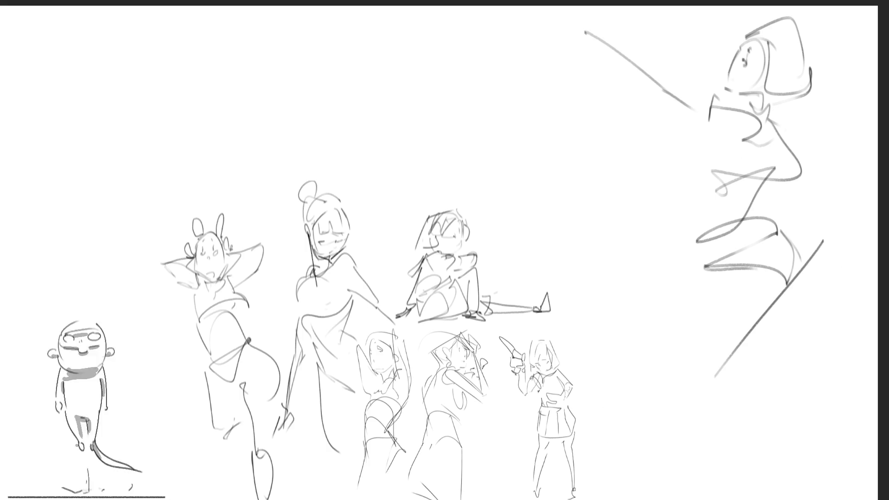
left_click_drag(782, 121, 756, 207)
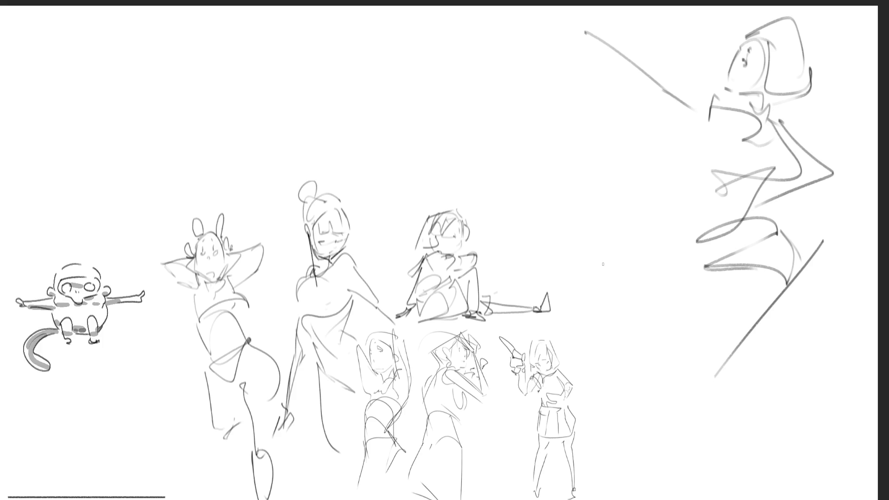
left_click_drag(616, 47, 708, 90)
left_click_drag(719, 116, 672, 123)
left_click_drag(627, 79, 569, 17)
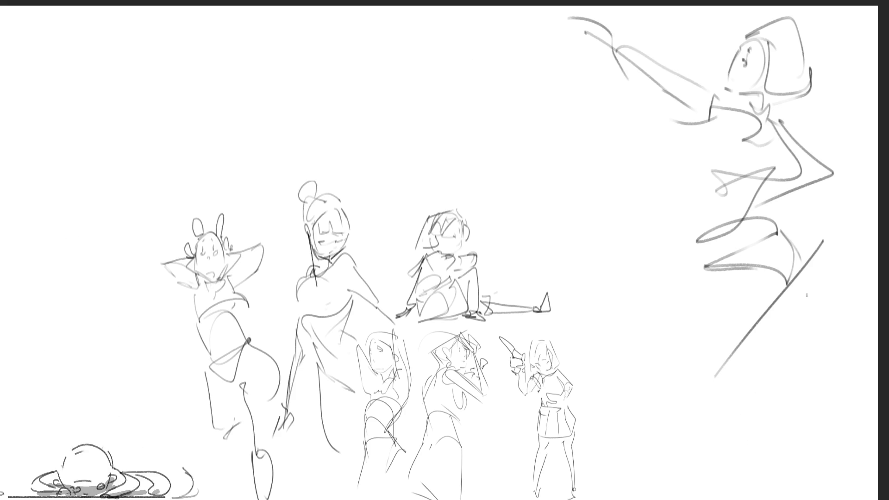
- Add the hip curve, two leg lines and skirt contour, then enclose the figure in a tall slanted frame
left_click_drag(800, 250, 814, 270)
left_click_drag(767, 324, 854, 402)
left_click_drag(818, 294, 877, 387)
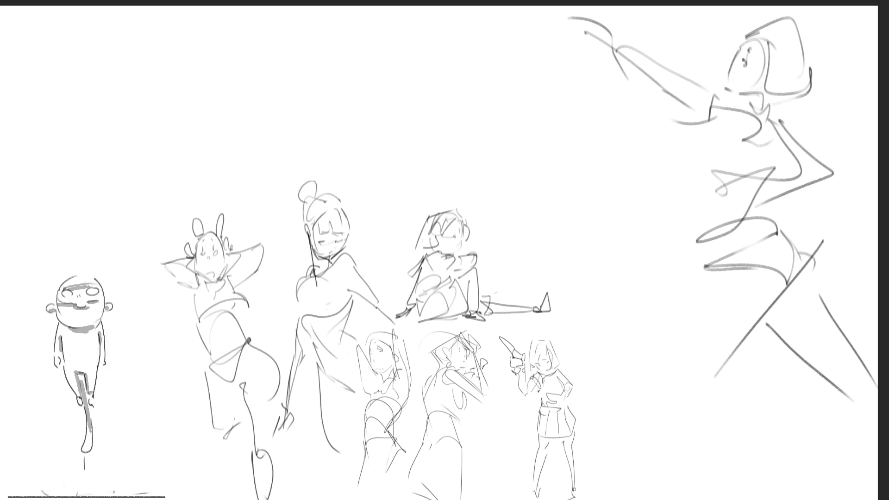
mouse_move(708, 270)
left_mouse_down()
mouse_move(689, 310)
mouse_move(677, 401)
mouse_move(679, 392)
mouse_move(689, 499)
left_mouse_up()
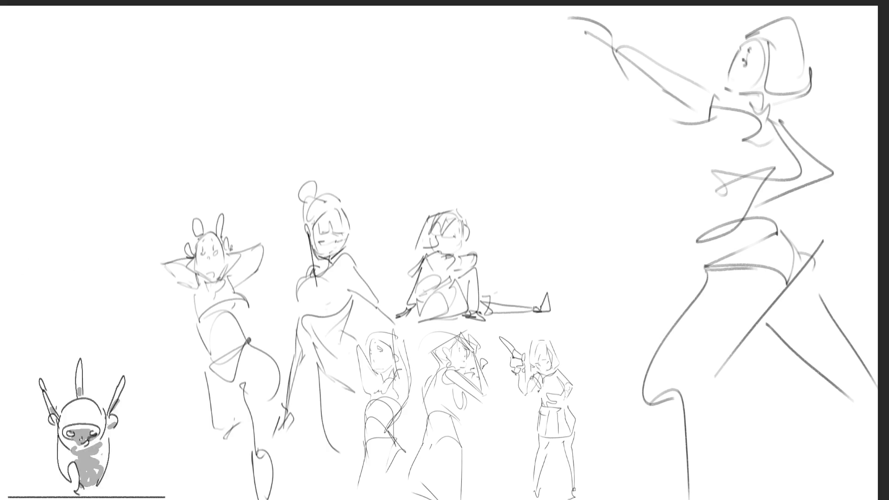
mouse_move(518, 14)
left_mouse_down()
mouse_move(626, 366)
mouse_move(787, 482)
mouse_move(830, 482)
left_mouse_up()
left_click_drag(809, 39, 859, 274)
left_click_drag(636, 22, 782, 24)
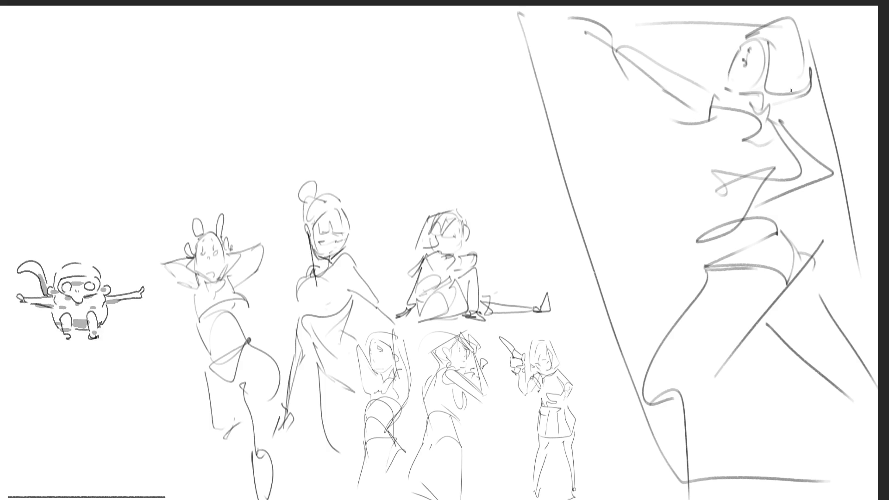
- Fade the right-hand figure to light grey with the eraser and pencil a new head oval with mouth and ear
key("e")
mouse_move(758, 149)
left_mouse_down()
mouse_move(714, 159)
mouse_move(715, 297)
mouse_move(783, 352)
mouse_move(675, 159)
mouse_move(672, 232)
mouse_move(849, 483)
mouse_move(866, 463)
left_mouse_up()
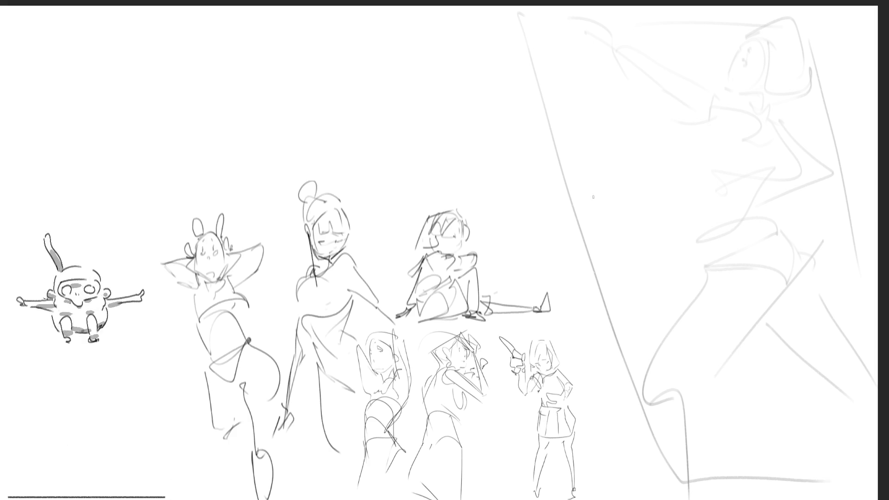
mouse_move(598, 212)
left_mouse_down()
mouse_move(599, 220)
mouse_move(616, 176)
mouse_move(664, 236)
mouse_move(659, 248)
mouse_move(639, 225)
mouse_move(607, 230)
mouse_move(633, 250)
left_mouse_up()
mouse_move(657, 200)
left_mouse_down()
mouse_move(649, 251)
mouse_move(622, 254)
mouse_move(642, 254)
mouse_move(649, 223)
left_mouse_up()
- Sketch the hairline, bangs and hair strokes on the head's upper right
mouse_move(596, 192)
left_mouse_down()
mouse_move(589, 219)
mouse_move(602, 218)
left_mouse_up()
left_click_drag(622, 199, 629, 211)
left_click_drag(639, 202, 647, 210)
mouse_move(606, 169)
left_mouse_down()
mouse_move(595, 188)
mouse_move(649, 167)
left_mouse_up()
left_click_drag(647, 185, 651, 191)
left_click_drag(630, 154, 652, 182)
mouse_move(648, 180)
left_mouse_down()
mouse_move(656, 223)
mouse_move(672, 194)
mouse_move(671, 255)
mouse_move(658, 267)
left_mouse_up()
- Darken the hair edge, cheeks, face outline and chin, then draw the jaw, collar and V-neckline
left_click_drag(666, 165, 682, 237)
left_click_drag(595, 206, 616, 257)
mouse_move(594, 222)
left_mouse_down()
mouse_move(630, 268)
mouse_move(646, 260)
left_mouse_up()
mouse_move(602, 169)
left_mouse_down()
mouse_move(592, 183)
mouse_move(658, 152)
left_mouse_up()
left_click_drag(659, 160, 670, 184)
mouse_move(621, 161)
left_mouse_down()
mouse_move(613, 181)
mouse_move(641, 181)
left_mouse_up()
left_click_drag(656, 159, 665, 168)
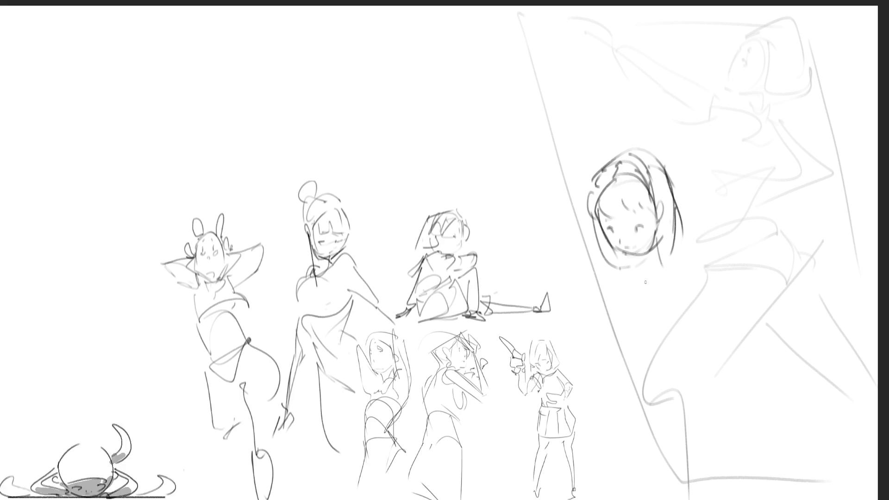
mouse_move(626, 262)
left_mouse_down()
mouse_move(674, 248)
mouse_move(625, 273)
mouse_move(682, 266)
mouse_move(694, 337)
mouse_move(681, 217)
mouse_move(716, 297)
mouse_move(717, 241)
left_mouse_up()
- Give the girl long flowing hair, an arm with sleeve cuff, lower-body outline and a chin-scarf stroke
mouse_move(672, 183)
left_mouse_down()
mouse_move(653, 162)
mouse_move(739, 236)
mouse_move(736, 278)
mouse_move(744, 216)
mouse_move(753, 255)
mouse_move(760, 195)
mouse_move(755, 250)
left_mouse_up()
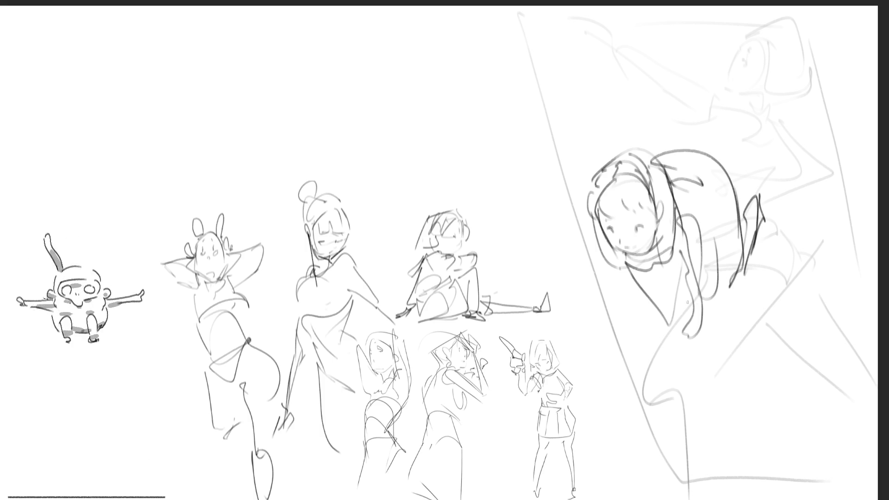
mouse_move(658, 304)
left_mouse_down()
mouse_move(679, 346)
mouse_move(697, 299)
mouse_move(679, 350)
mouse_move(681, 359)
mouse_move(708, 345)
mouse_move(693, 378)
mouse_move(760, 215)
mouse_move(713, 366)
mouse_move(691, 378)
mouse_move(732, 368)
mouse_move(789, 211)
left_mouse_up()
left_click_drag(779, 266, 709, 373)
mouse_move(709, 368)
left_mouse_down()
mouse_move(635, 352)
mouse_move(635, 315)
left_mouse_up()
left_click_drag(743, 199, 767, 195)
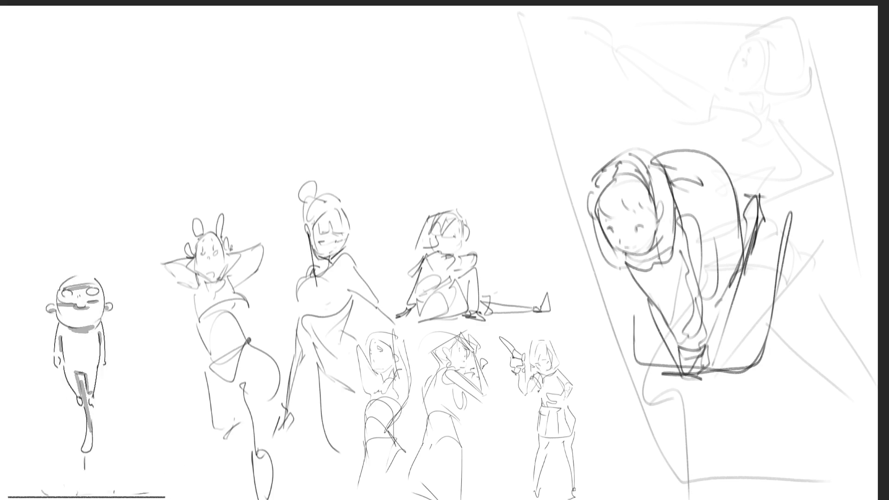
left_click_drag(623, 267, 683, 227)
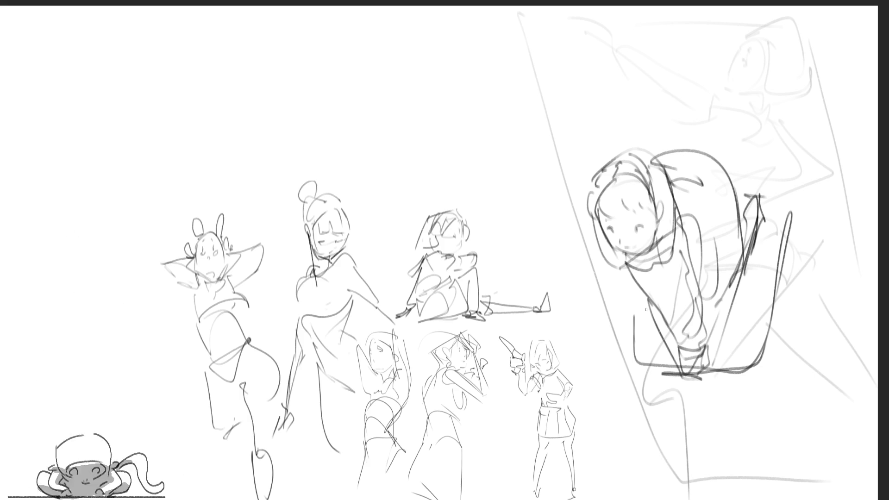
- Start a figure above her with a round head, jaw curve, neck, two arms and shoulders
left_click_drag(587, 78, 607, 116)
left_click_drag(625, 69, 625, 123)
left_click_drag(587, 87, 616, 148)
left_click_drag(620, 94, 638, 151)
mouse_move(629, 20)
left_mouse_down()
mouse_move(631, 47)
mouse_move(662, 68)
mouse_move(644, 67)
left_mouse_up()
mouse_move(639, 36)
left_mouse_down()
mouse_move(649, 46)
mouse_move(638, 76)
mouse_move(672, 65)
mouse_move(657, 75)
left_mouse_up()
mouse_move(658, 75)
left_mouse_down()
mouse_move(642, 82)
mouse_move(627, 56)
mouse_move(619, 97)
left_mouse_up()
mouse_move(602, 45)
left_mouse_down()
mouse_move(600, 104)
mouse_move(611, 143)
left_mouse_up()
mouse_move(613, 95)
left_mouse_down()
mouse_move(637, 154)
mouse_move(653, 166)
left_mouse_up()
mouse_move(669, 67)
left_mouse_down()
mouse_move(682, 92)
mouse_move(653, 86)
mouse_move(691, 115)
mouse_move(665, 148)
left_mouse_up()
left_click_drag(692, 103, 670, 171)
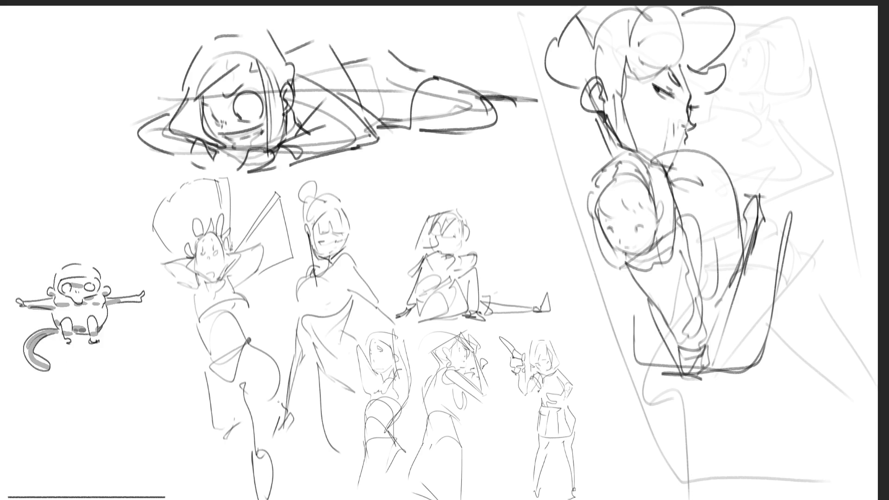
- Erase the middle figure's face and redraw its head outline, head lines, ear and bun
mouse_move(325, 239)
left_mouse_down()
mouse_move(333, 242)
mouse_move(321, 250)
left_mouse_up()
mouse_move(370, 180)
left_mouse_down()
mouse_move(332, 208)
mouse_move(350, 249)
mouse_move(359, 224)
left_mouse_up()
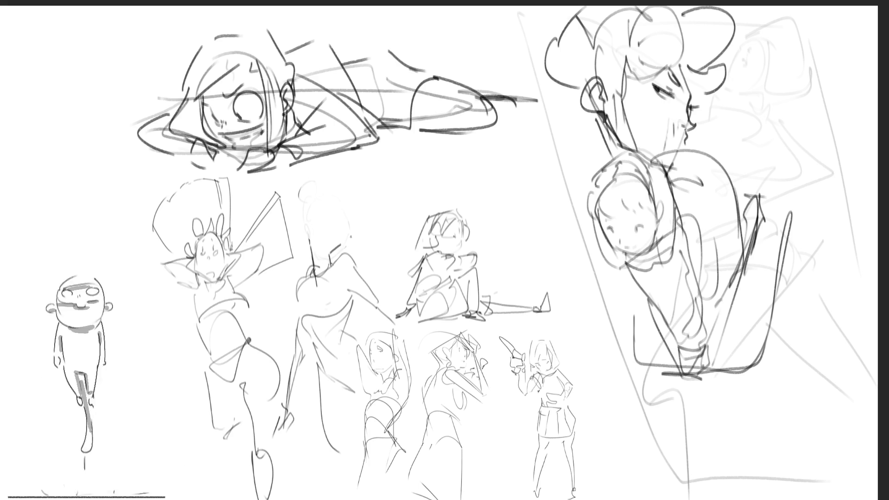
mouse_move(306, 225)
left_mouse_down()
mouse_move(309, 240)
mouse_move(319, 204)
left_mouse_up()
left_click_drag(344, 194, 346, 219)
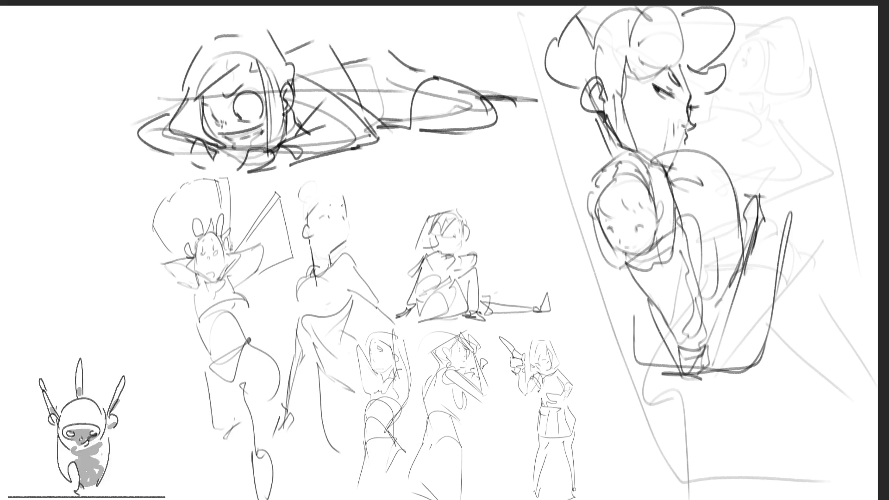
left_click_drag(351, 223, 375, 194)
mouse_move(350, 223)
left_mouse_down()
mouse_move(377, 193)
mouse_move(411, 177)
left_mouse_up()
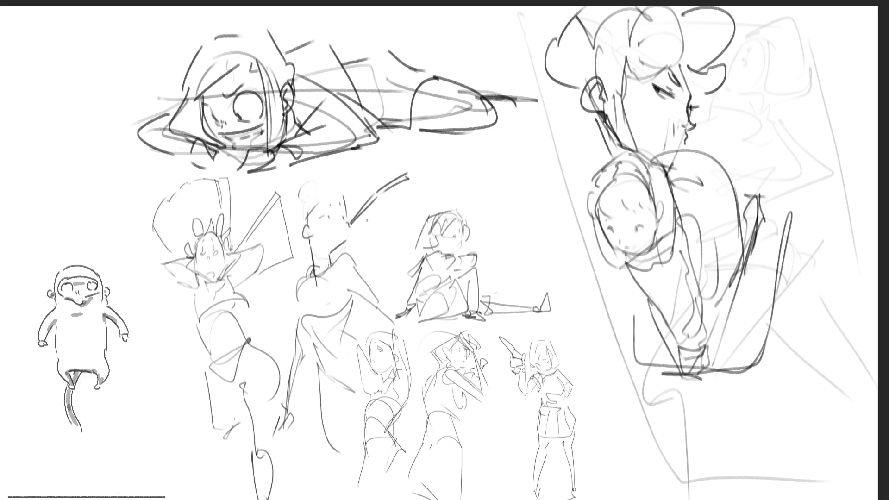
mouse_move(308, 227)
left_mouse_down()
mouse_move(345, 182)
mouse_move(307, 187)
mouse_move(306, 229)
left_mouse_up()
left_click_drag(291, 186, 297, 190)
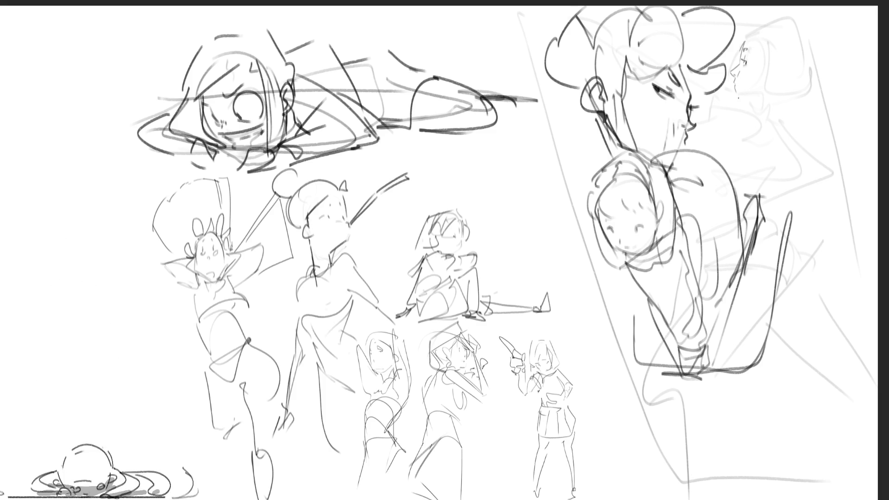
- Draw the chin, a bob of hair with its back outline, and neck and shoulder lines on the profile head
left_click_drag(736, 94, 761, 99)
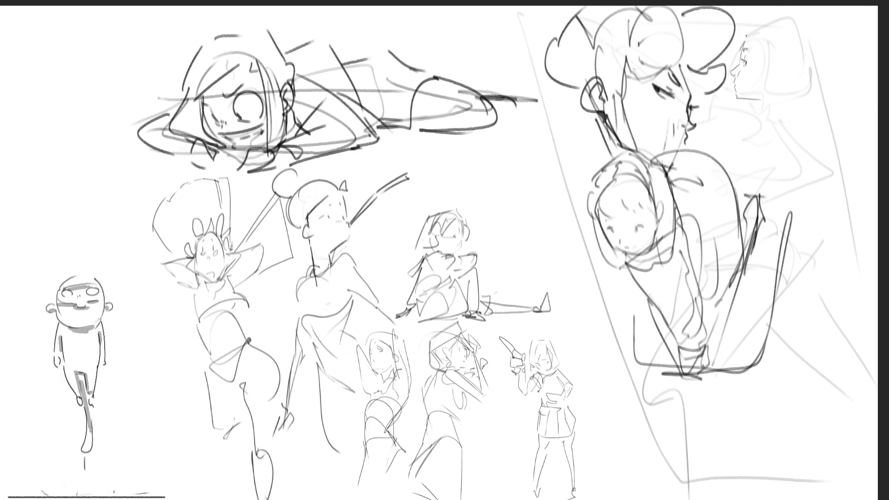
mouse_move(743, 41)
left_mouse_down()
mouse_move(759, 35)
mouse_move(770, 47)
mouse_move(785, 19)
mouse_move(815, 51)
mouse_move(761, 98)
mouse_move(793, 101)
left_mouse_up()
mouse_move(807, 46)
left_mouse_down()
mouse_move(827, 95)
mouse_move(798, 104)
left_mouse_up()
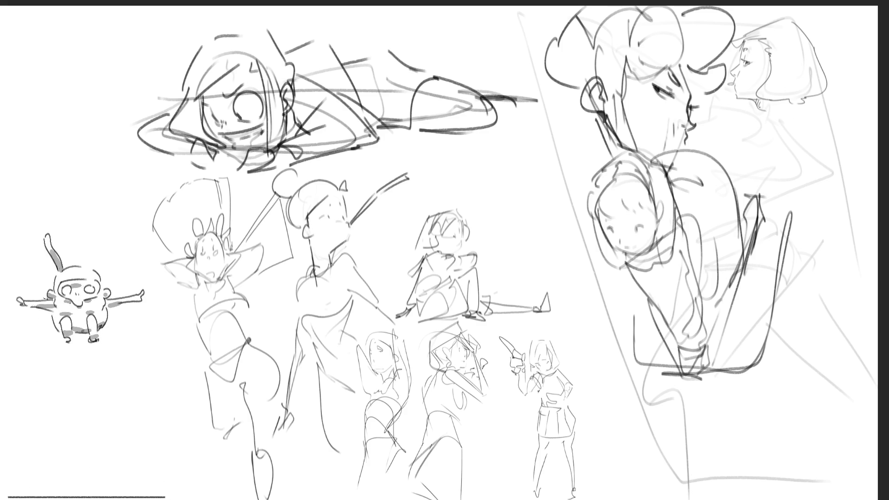
mouse_move(765, 99)
left_mouse_down()
mouse_move(768, 128)
mouse_move(788, 122)
mouse_move(744, 149)
left_mouse_up()
mouse_move(775, 120)
left_mouse_down()
mouse_move(795, 138)
mouse_move(739, 140)
mouse_move(734, 163)
left_mouse_up()
left_click_drag(797, 115, 805, 123)
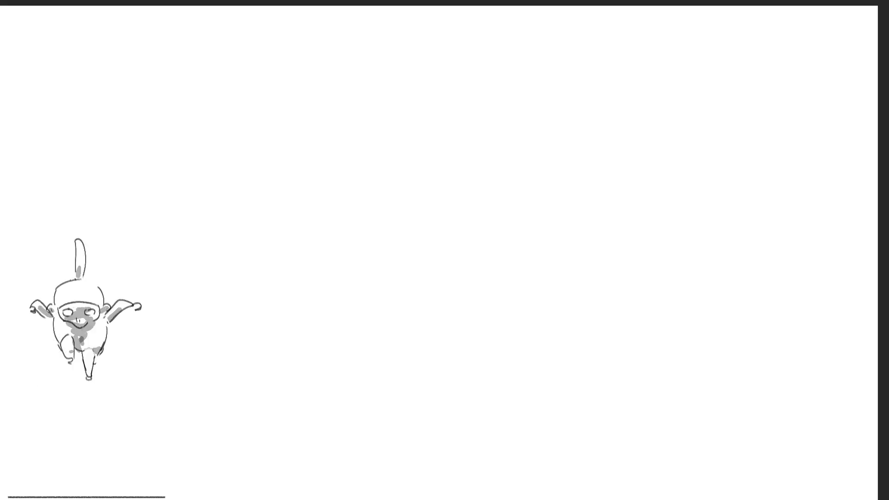
- Sketch a new oval head with facial guides, an ear, jaw and neck lines
mouse_move(323, 82)
left_mouse_down()
mouse_move(310, 121)
mouse_move(343, 67)
mouse_move(364, 130)
left_mouse_up()
left_click_drag(308, 129, 358, 139)
mouse_move(334, 95)
left_mouse_down()
mouse_move(328, 106)
mouse_move(333, 98)
mouse_move(354, 114)
mouse_move(344, 81)
left_mouse_up()
left_click_drag(360, 87, 362, 96)
left_click_drag(306, 111, 308, 125)
left_click_drag(312, 134, 314, 160)
left_click_drag(347, 145, 317, 160)
left_click_drag(346, 149, 343, 197)
- Draw the raised arm with hand and fingers, a light shoulder line and the back-torso contour
mouse_move(360, 161)
left_mouse_down()
mouse_move(373, 176)
mouse_move(345, 250)
mouse_move(369, 153)
mouse_move(386, 160)
mouse_move(372, 133)
mouse_move(390, 160)
left_mouse_up()
mouse_move(381, 134)
left_mouse_down()
mouse_move(399, 160)
mouse_move(404, 141)
mouse_move(408, 162)
left_mouse_up()
left_click_drag(402, 162, 379, 176)
left_click_drag(308, 159, 288, 201)
mouse_move(348, 157)
left_mouse_down()
mouse_move(301, 187)
mouse_move(266, 231)
mouse_move(268, 256)
left_mouse_up()
mouse_move(306, 190)
left_mouse_down()
mouse_move(277, 236)
mouse_move(322, 235)
left_mouse_up()
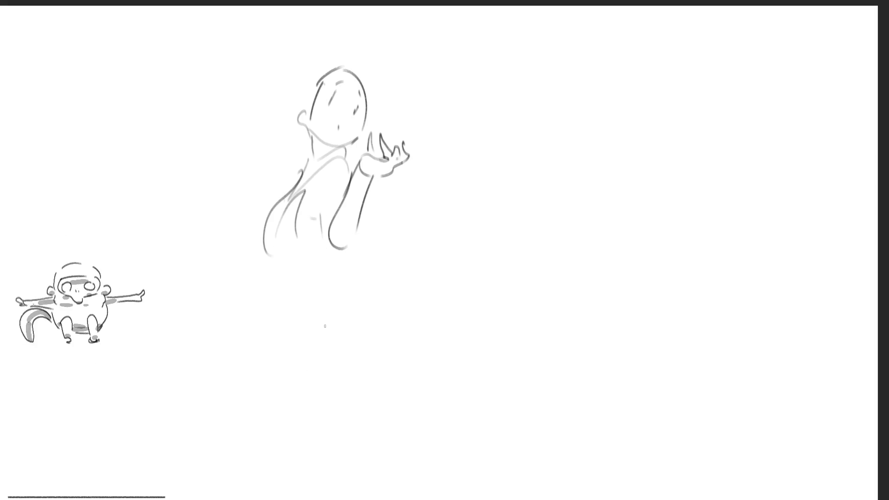
- Add hips, a bent leg and a long billowing skirt with folds and a hem curling up left
mouse_move(261, 241)
left_mouse_down()
mouse_move(309, 236)
mouse_move(303, 276)
mouse_move(332, 253)
left_mouse_up()
left_click_drag(332, 254, 259, 327)
left_click_drag(254, 265, 240, 312)
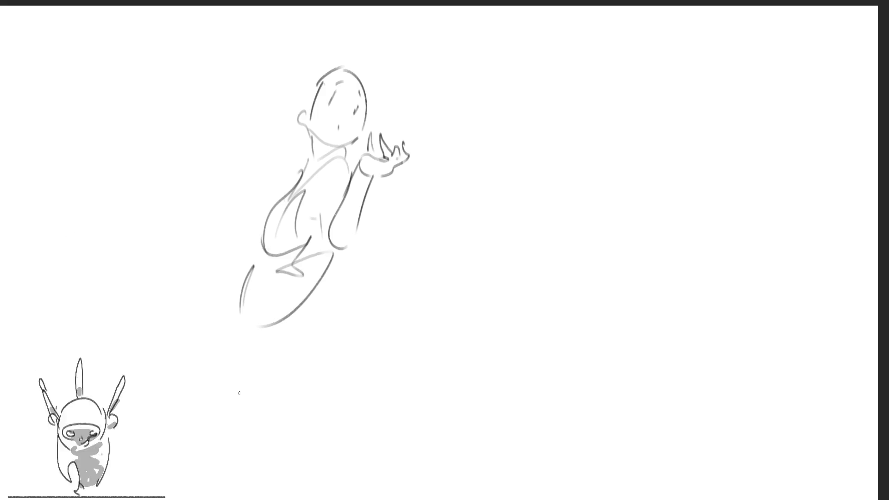
left_click_drag(332, 256, 311, 381)
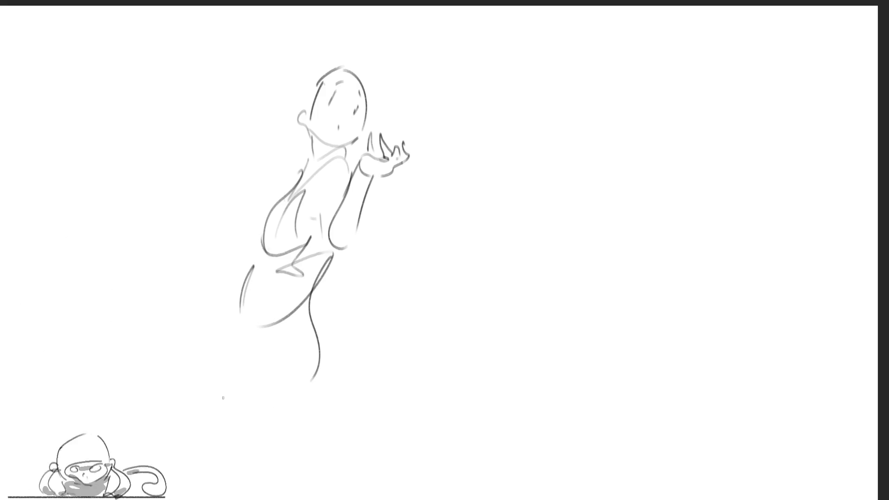
mouse_move(185, 356)
left_mouse_down()
mouse_move(254, 323)
mouse_move(149, 349)
mouse_move(301, 380)
left_mouse_up()
left_click_drag(156, 342, 180, 366)
mouse_move(135, 322)
left_mouse_down()
mouse_move(143, 331)
mouse_move(214, 297)
mouse_move(243, 470)
left_mouse_up()
left_click_drag(151, 367, 269, 489)
left_click_drag(257, 400, 287, 499)
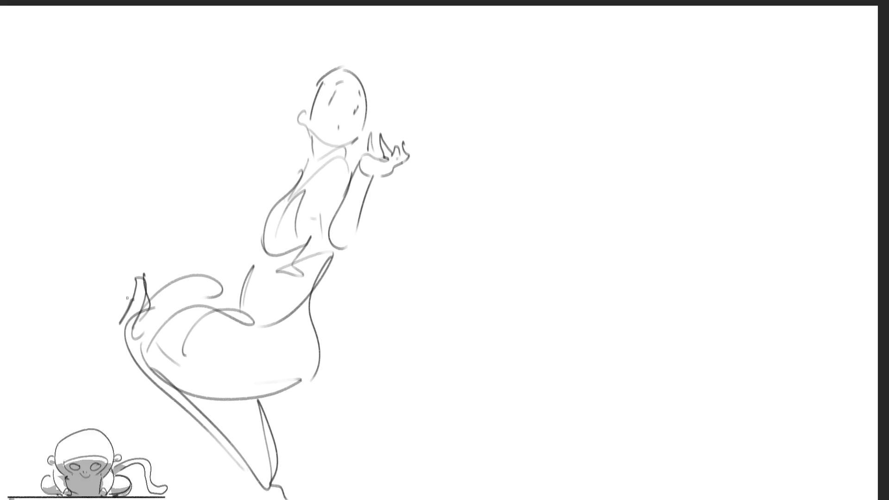
- Redraw the dress's flowing left edge as a single curl toward the shoulder, undoing the extra strokes
left_click_drag(139, 276, 289, 169)
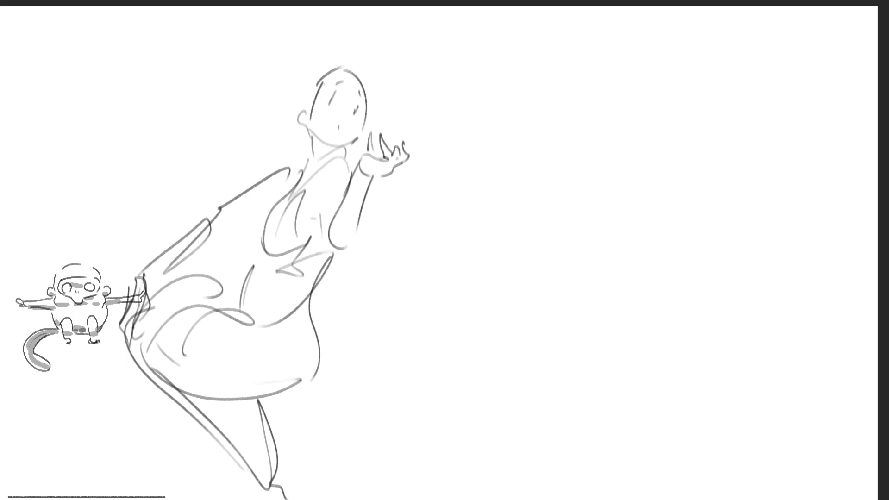
key("ctrl+z")
mouse_move(136, 279)
left_mouse_down()
mouse_move(219, 236)
mouse_move(286, 171)
left_mouse_up()
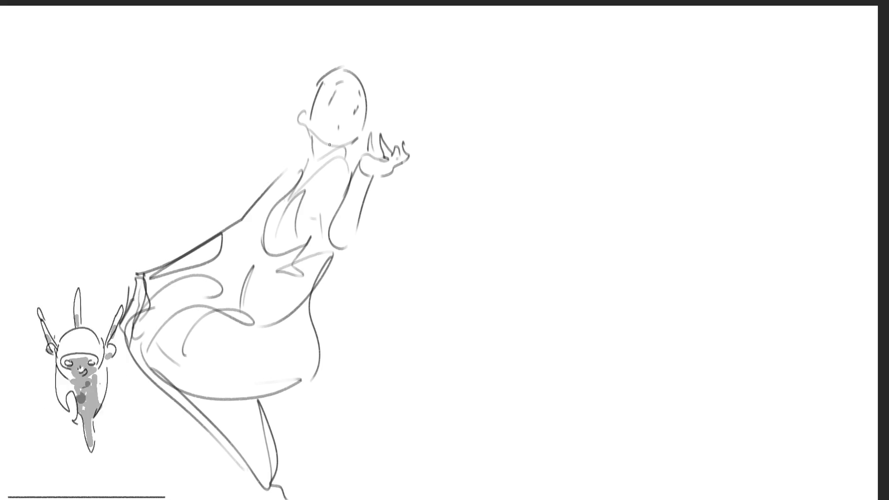
left_click_drag(256, 200, 301, 166)
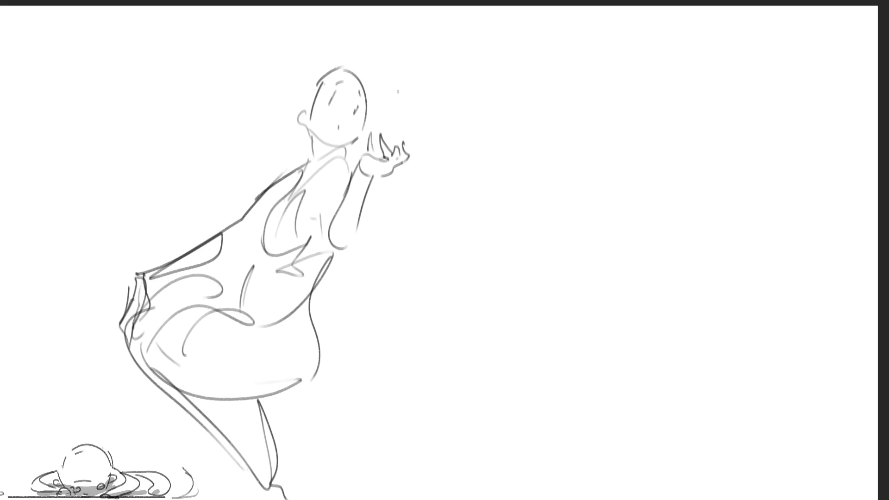
key("ctrl+z")
key("ctrl+z")
key("ctrl+z")
mouse_move(153, 266)
left_mouse_down()
mouse_move(215, 246)
mouse_move(301, 166)
left_mouse_up()
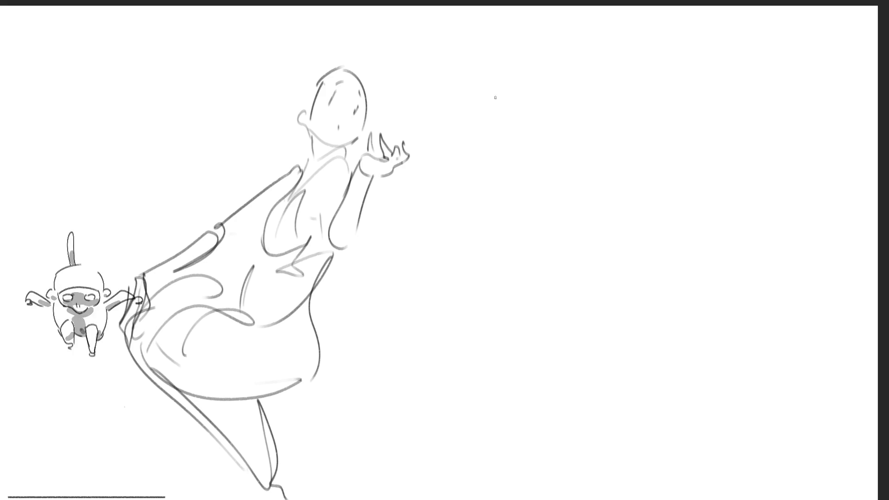
- Sketch the first girl's long windswept hair with curls, a large loop left and strands over the head
mouse_move(343, 70)
left_mouse_down()
mouse_move(227, 126)
mouse_move(268, 141)
left_mouse_up()
mouse_move(327, 90)
left_mouse_down()
mouse_move(364, 70)
mouse_move(370, 121)
left_mouse_up()
mouse_move(338, 54)
left_mouse_down()
mouse_move(353, 65)
mouse_move(208, 85)
mouse_move(199, 139)
left_mouse_up()
mouse_move(214, 84)
left_mouse_down()
mouse_move(190, 51)
mouse_move(176, 174)
left_mouse_up()
left_click_drag(200, 188, 287, 151)
mouse_move(251, 35)
left_mouse_down()
mouse_move(299, 62)
mouse_move(340, 40)
left_mouse_up()
left_click_drag(362, 60, 370, 89)
left_click_drag(375, 91, 380, 117)
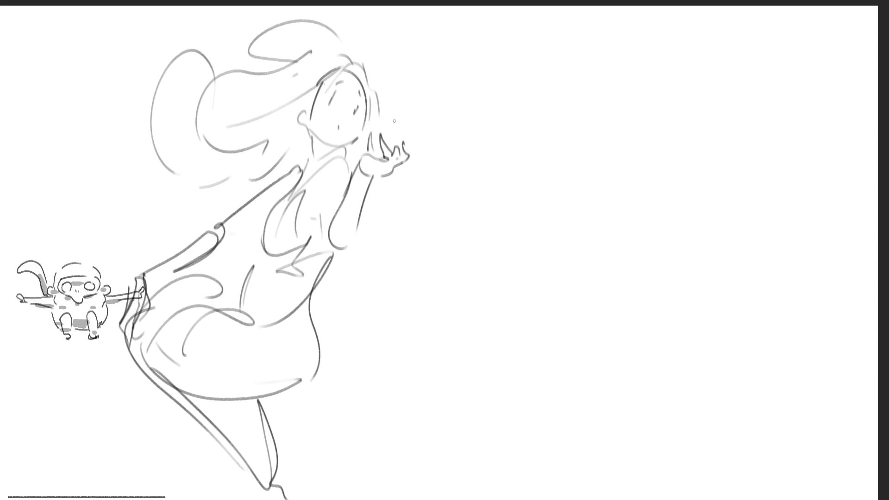
- Add a small ball above her raised hand, curving dress folds, and a second head oval to the right
left_click_drag(386, 136, 400, 146)
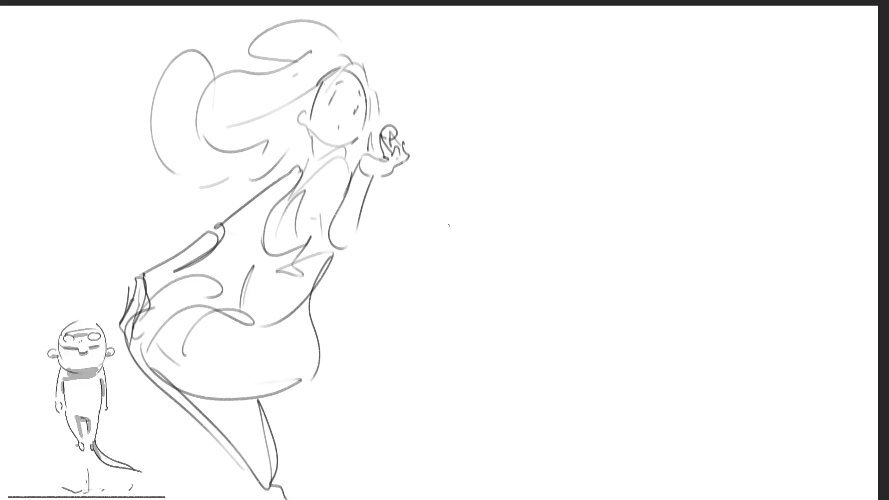
mouse_move(259, 315)
left_mouse_down()
mouse_move(278, 327)
mouse_move(265, 302)
mouse_move(313, 278)
mouse_move(317, 235)
left_mouse_up()
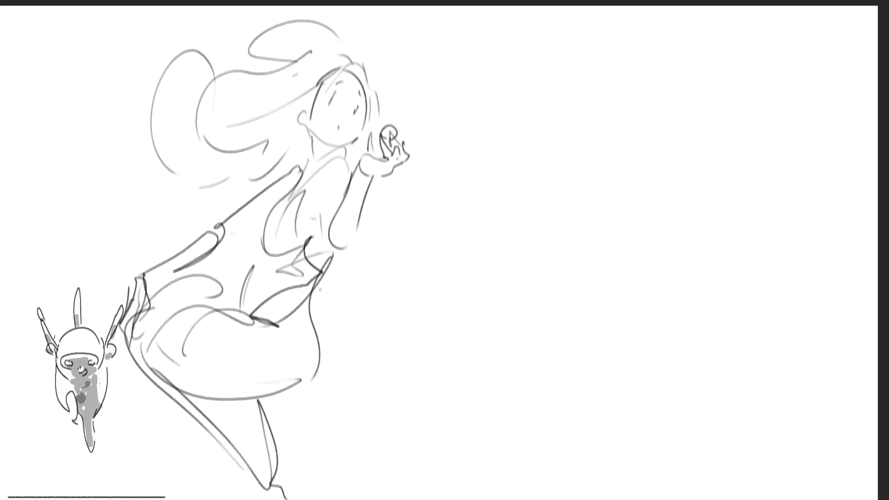
left_click_drag(490, 95, 504, 148)
mouse_move(484, 111)
left_mouse_down()
mouse_move(546, 85)
mouse_move(561, 153)
mouse_move(507, 174)
left_mouse_up()
mouse_move(502, 129)
left_mouse_down()
mouse_move(509, 134)
mouse_move(546, 111)
mouse_move(547, 125)
left_mouse_up()
- Mark the second head's eye, cheek and chin, and draw its jaw and neck
mouse_move(508, 101)
left_mouse_down()
mouse_move(498, 110)
mouse_move(536, 103)
left_mouse_up()
left_click_drag(546, 138, 538, 161)
left_click_drag(471, 146, 505, 173)
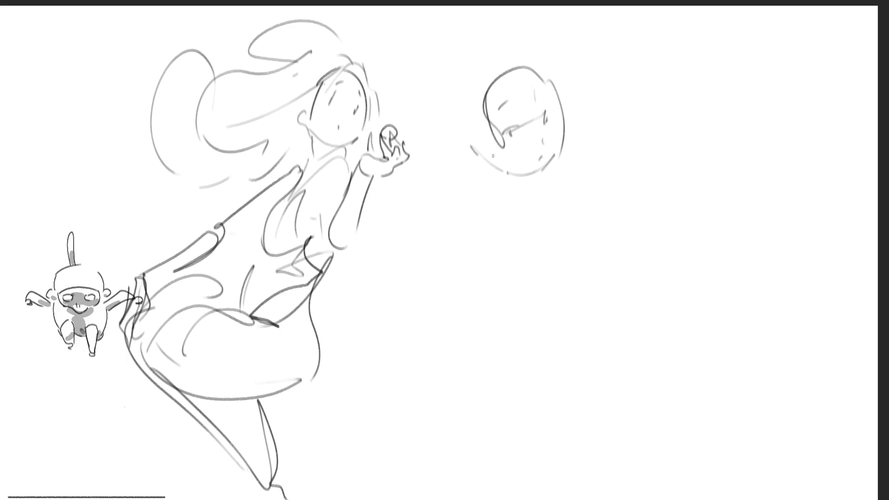
mouse_move(532, 132)
left_mouse_down()
mouse_move(503, 158)
mouse_move(540, 139)
mouse_move(556, 111)
mouse_move(568, 134)
left_mouse_up()
left_click_drag(478, 125, 495, 146)
mouse_move(559, 86)
left_mouse_down()
mouse_move(572, 102)
mouse_move(556, 109)
mouse_move(559, 157)
left_mouse_up()
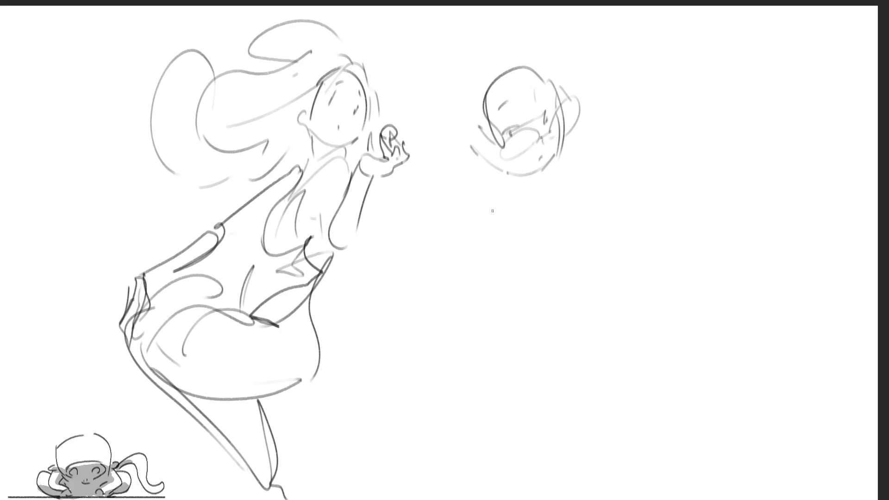
mouse_move(470, 126)
left_mouse_down()
mouse_move(540, 173)
mouse_move(542, 191)
mouse_move(443, 230)
left_mouse_up()
- Sketch the second girl's shoulders and her raised, bent arm with hand and forearm
left_click_drag(541, 181, 594, 201)
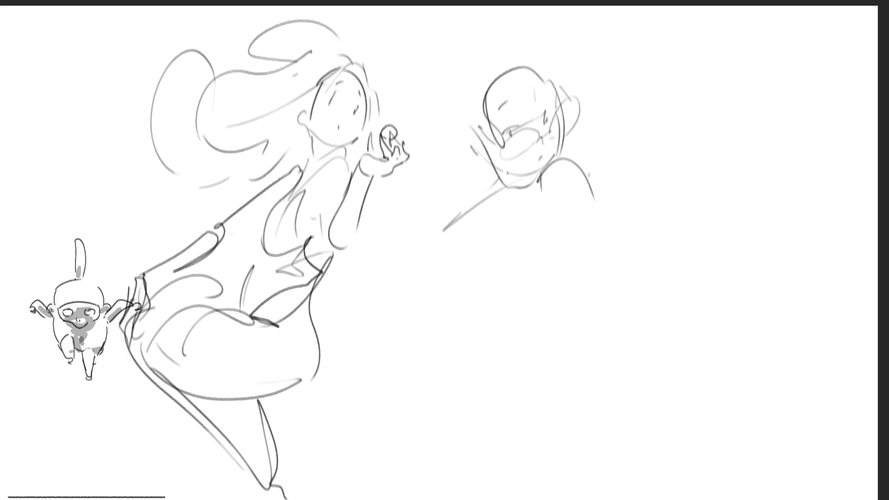
mouse_move(580, 96)
left_mouse_down()
mouse_move(584, 85)
mouse_move(571, 117)
mouse_move(605, 80)
left_mouse_up()
left_click_drag(587, 115, 593, 112)
left_click_drag(606, 85, 625, 122)
left_click_drag(603, 123, 623, 119)
mouse_move(623, 117)
left_mouse_down()
mouse_move(630, 136)
mouse_move(602, 231)
mouse_move(630, 129)
mouse_move(630, 143)
left_mouse_up()
mouse_move(626, 135)
left_mouse_down()
mouse_move(608, 149)
mouse_move(617, 262)
mouse_move(590, 234)
left_mouse_up()
mouse_move(629, 151)
left_mouse_down()
mouse_move(623, 241)
mouse_move(606, 269)
left_mouse_up()
mouse_move(609, 268)
left_mouse_down()
mouse_move(591, 227)
mouse_move(589, 190)
mouse_move(562, 164)
mouse_move(587, 288)
mouse_move(612, 264)
mouse_move(586, 288)
left_mouse_up()
left_click_drag(588, 293, 609, 276)
mouse_move(622, 151)
left_mouse_down()
mouse_move(607, 297)
mouse_move(578, 241)
left_mouse_up()
mouse_move(611, 134)
left_mouse_down()
mouse_move(594, 204)
mouse_move(620, 146)
left_mouse_up()
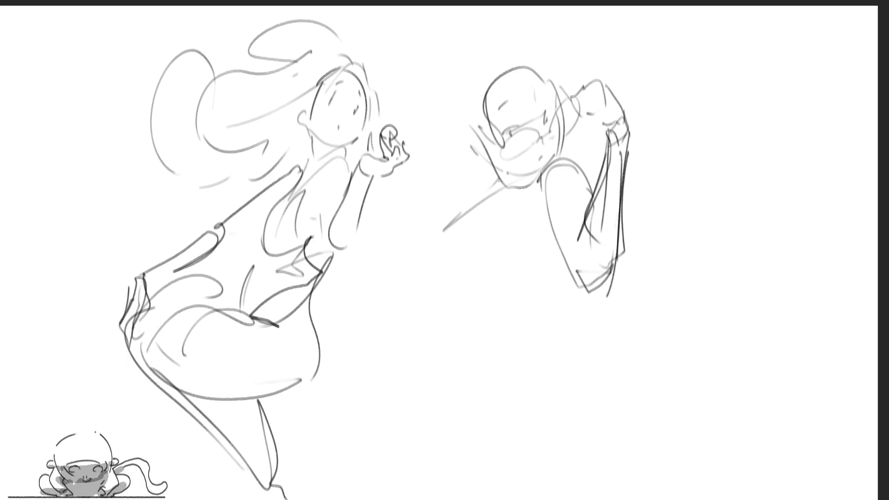
- Block in the second girl's torso and the long sweeping curves of her dress
left_click_drag(499, 180, 457, 259)
left_click_drag(491, 217, 532, 205)
left_click_drag(533, 207, 519, 263)
left_click_drag(495, 189, 458, 259)
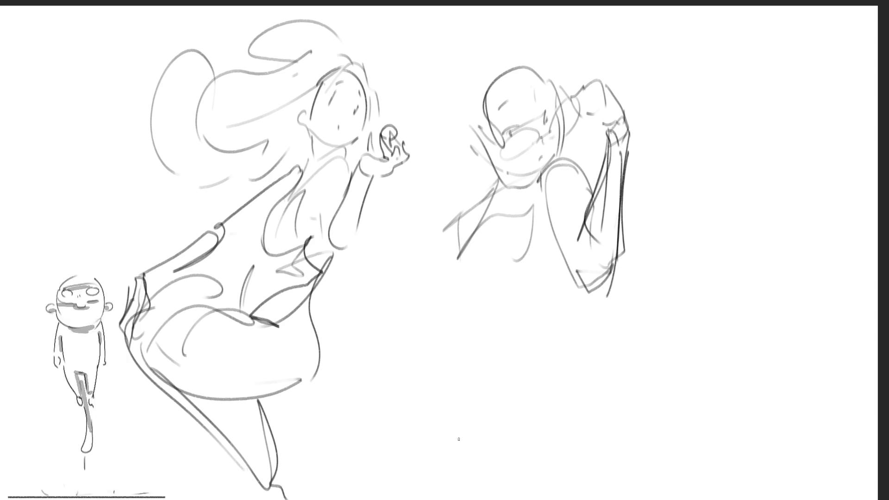
mouse_move(484, 185)
left_mouse_down()
mouse_move(421, 321)
mouse_move(557, 321)
left_mouse_up()
mouse_move(454, 301)
left_mouse_down()
mouse_move(528, 370)
mouse_move(575, 308)
left_mouse_up()
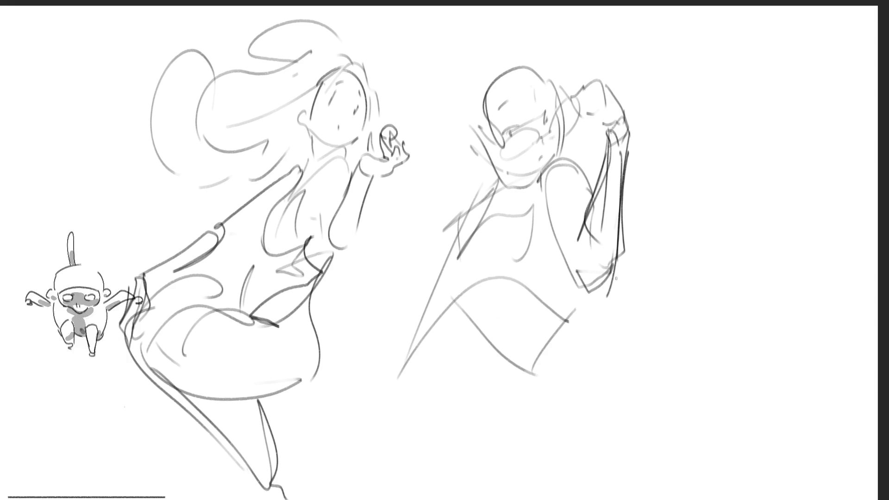
mouse_move(435, 227)
left_mouse_down()
mouse_move(482, 352)
mouse_move(606, 499)
left_mouse_up()
mouse_move(588, 496)
left_mouse_down()
mouse_move(542, 361)
mouse_move(563, 296)
left_mouse_up()
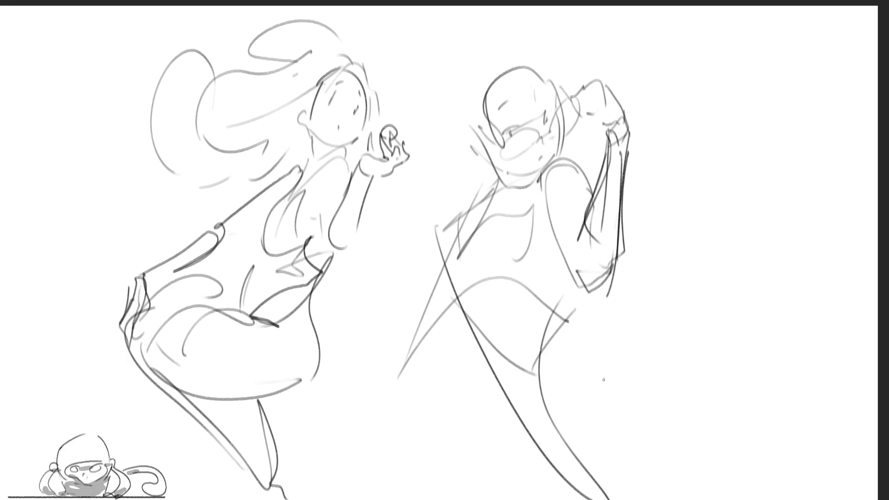
mouse_move(552, 346)
left_mouse_down()
mouse_move(579, 289)
mouse_move(690, 456)
left_mouse_up()
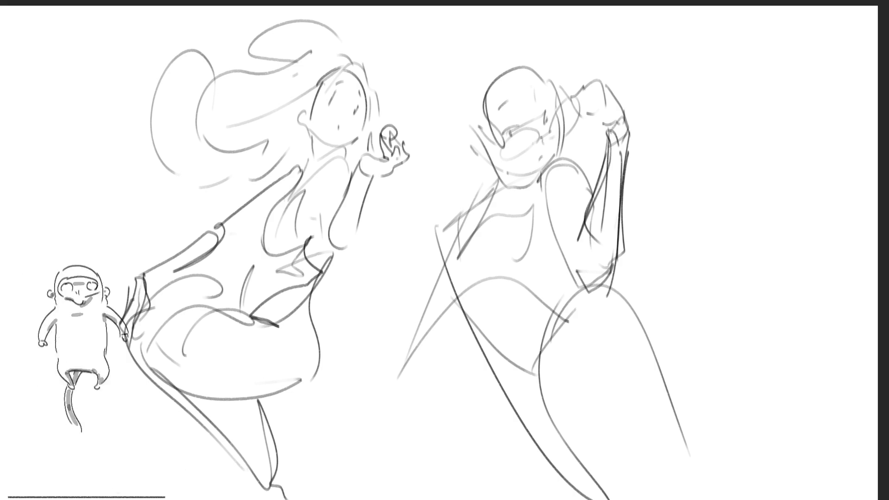
- Add long diagonal gesture and flow lines across the second figure
left_click_drag(562, 55, 669, 334)
left_click_drag(646, 41, 579, 253)
left_click_drag(449, 61, 605, 443)
mouse_move(378, 381)
left_mouse_down()
mouse_move(448, 65)
mouse_move(602, 86)
left_mouse_up()
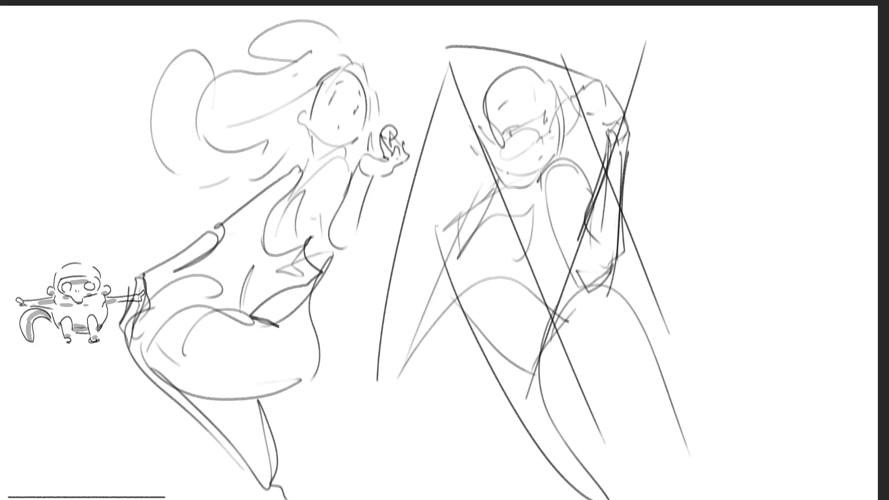
- Sketch a third head at top right with face lines, jaw, neck and shoulder
left_click_drag(719, 56, 709, 81)
mouse_move(718, 37)
left_mouse_down()
mouse_move(723, 94)
mouse_move(751, 66)
mouse_move(714, 88)
mouse_move(741, 107)
left_mouse_up()
left_click_drag(741, 97, 742, 103)
mouse_move(716, 58)
left_mouse_down()
mouse_move(727, 40)
mouse_move(758, 106)
mouse_move(737, 123)
mouse_move(785, 88)
mouse_move(761, 161)
mouse_move(793, 136)
mouse_move(754, 155)
left_mouse_up()
left_click_drag(754, 156, 773, 227)
- Draw the third girl's torso and long tapering dress curves
left_click_drag(787, 141, 794, 206)
mouse_move(783, 197)
left_mouse_down()
mouse_move(773, 249)
mouse_move(783, 318)
left_mouse_up()
left_click_drag(796, 201, 793, 290)
mouse_move(791, 368)
left_mouse_down()
mouse_move(742, 160)
mouse_move(704, 186)
mouse_move(722, 201)
mouse_move(700, 319)
left_mouse_up()
left_click_drag(706, 204, 690, 333)
left_click_drag(754, 201, 695, 305)
left_click_drag(753, 202, 775, 246)
left_click_drag(710, 307, 741, 339)
left_click_drag(790, 276, 832, 375)
mouse_move(697, 325)
left_mouse_down()
mouse_move(713, 365)
mouse_move(818, 440)
mouse_move(834, 412)
mouse_move(839, 472)
left_mouse_up()
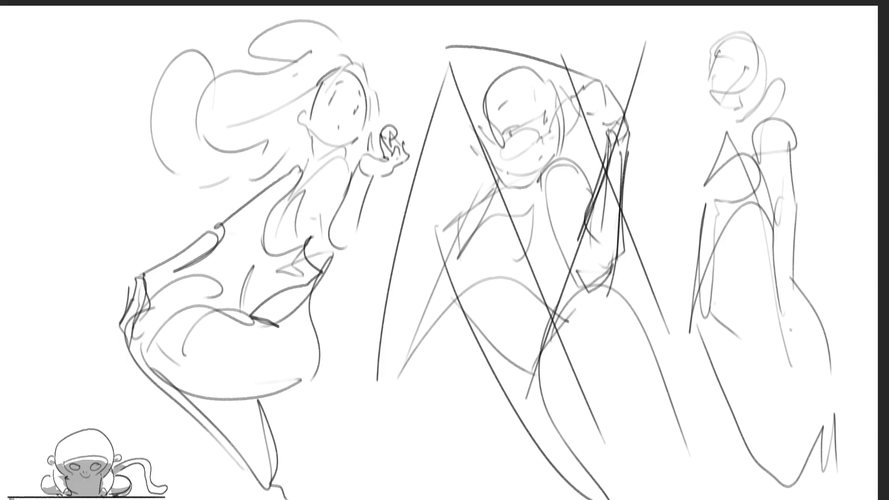
- Mirror the canvas, shift the drawing right, fade the middle girl to light grey, and draw an eye
key("m")
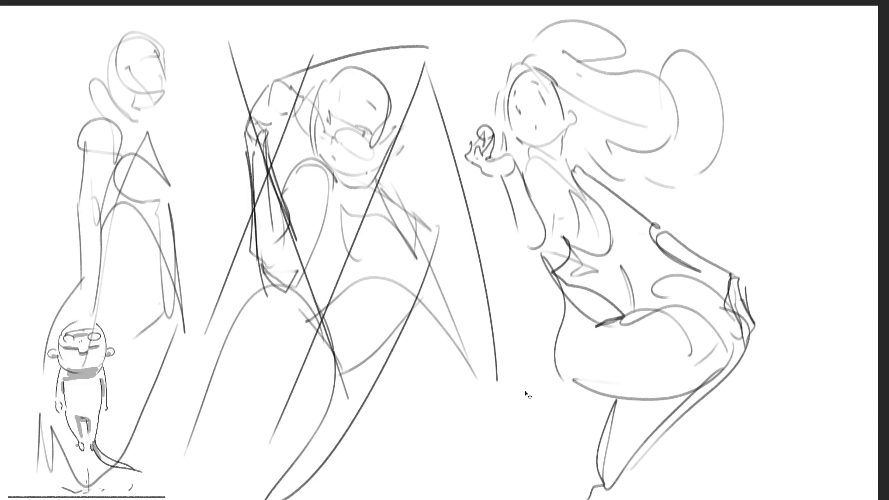
mouse_move(519, 389)
left_mouse_down()
mouse_move(644, 388)
mouse_move(623, 388)
left_mouse_up()
key("Return")
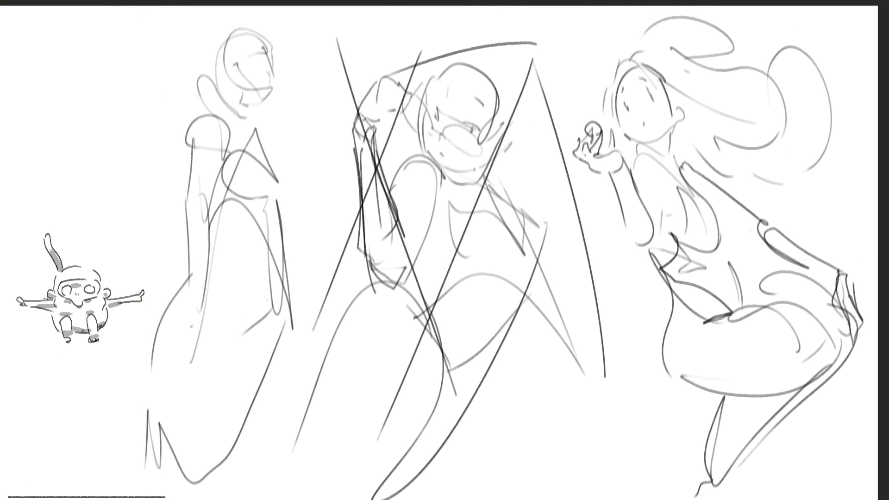
mouse_move(493, 226)
left_mouse_down()
mouse_move(427, 99)
mouse_move(397, 80)
mouse_move(600, 499)
left_mouse_up()
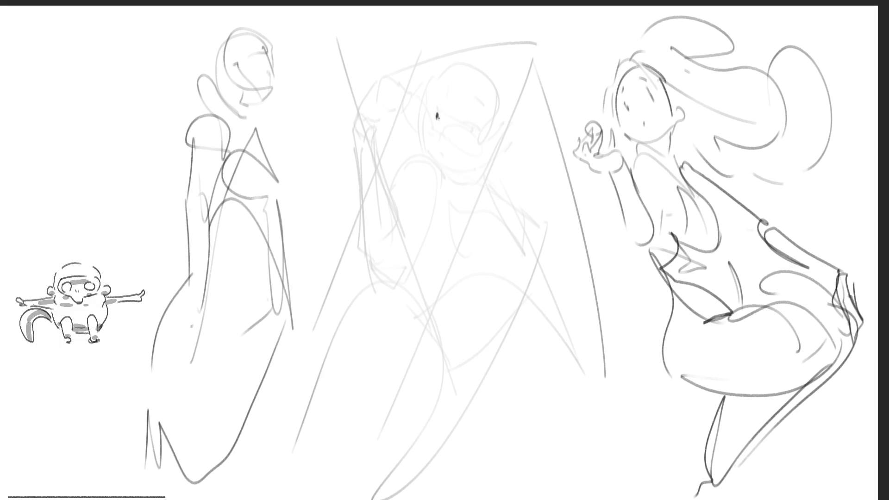
mouse_move(432, 109)
left_mouse_down()
mouse_move(437, 103)
mouse_move(431, 121)
mouse_move(477, 140)
mouse_move(475, 123)
mouse_move(484, 128)
left_mouse_up()
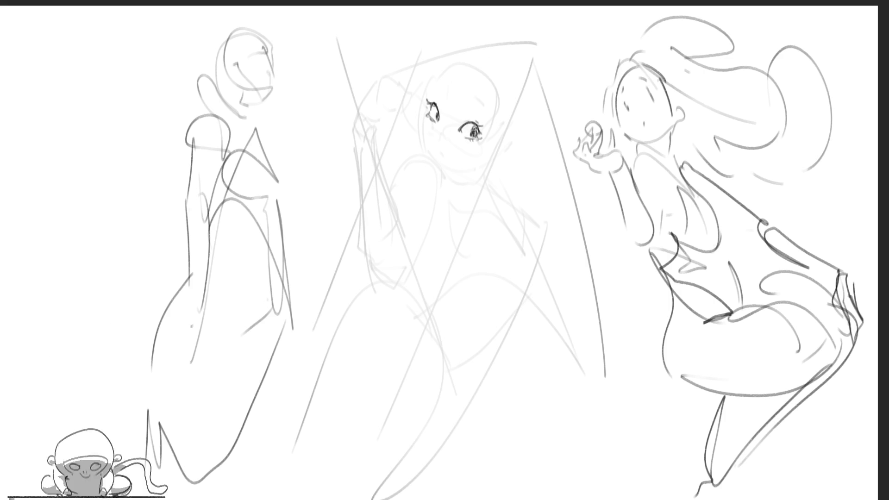
- Darken the middle girl's upper eyelid and add eyebrows, a small mouth and cheek contour
left_click_drag(466, 122, 475, 118)
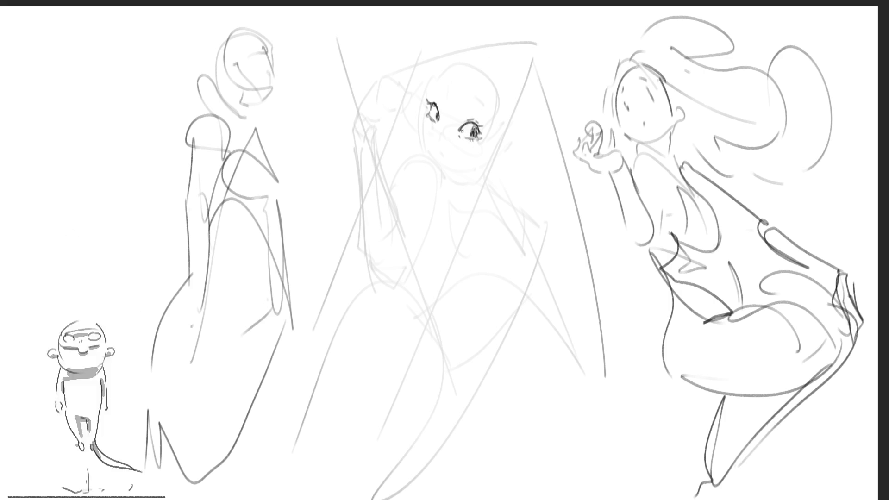
left_click_drag(438, 85, 478, 103)
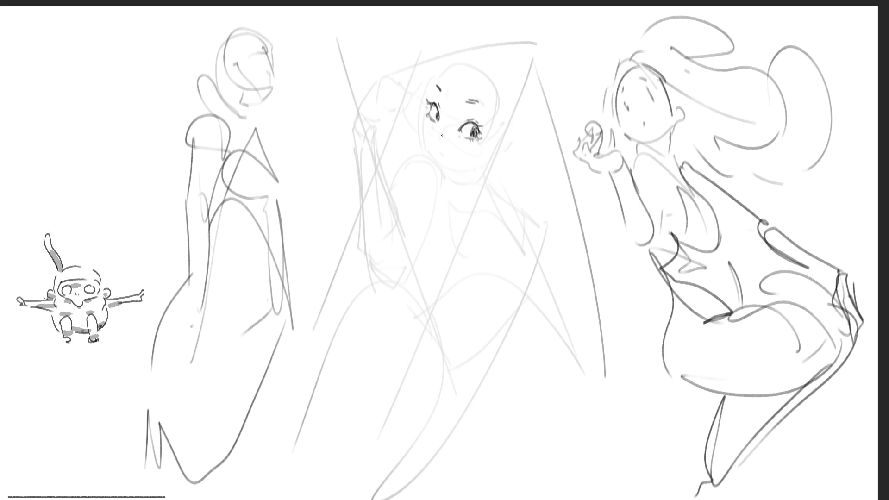
left_click_drag(436, 151, 442, 159)
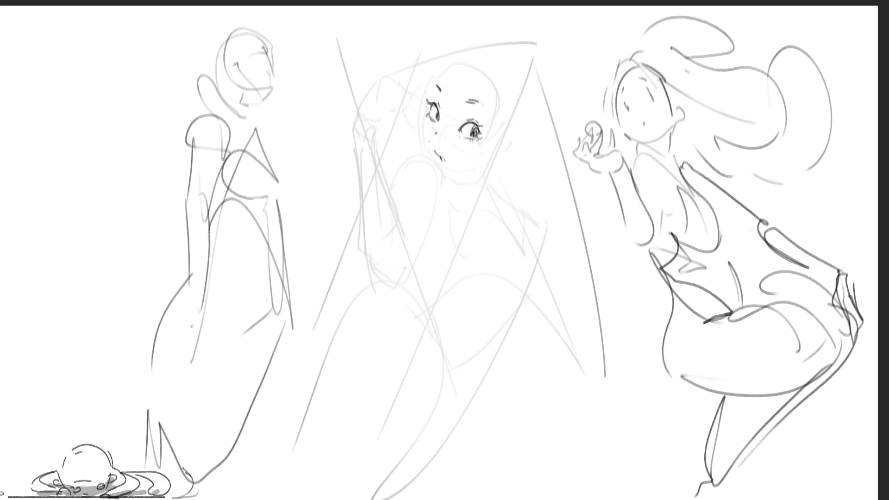
mouse_move(423, 126)
left_mouse_down()
mouse_move(439, 162)
mouse_move(487, 171)
left_mouse_up()
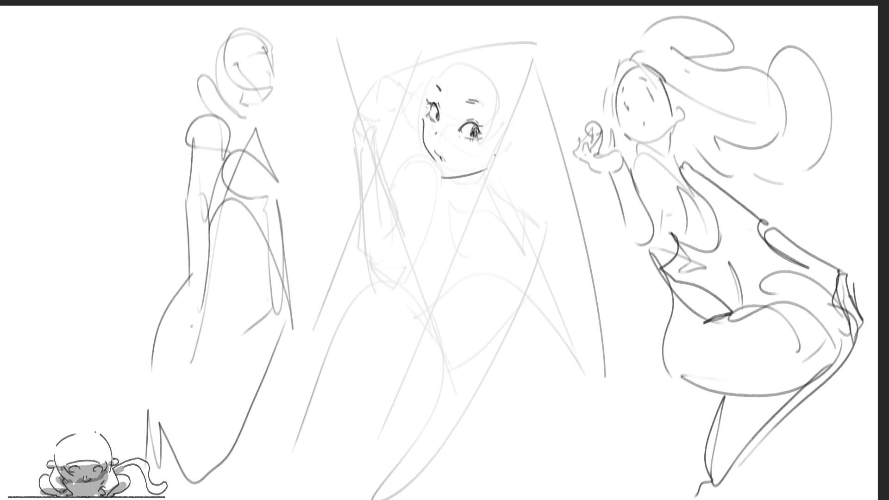
- Remove the stray chin strokes, add a cheek mark and face edge, and start the glasses frame
key("ctrl+z")
mouse_move(435, 163)
left_mouse_down()
mouse_move(451, 172)
mouse_move(432, 174)
mouse_move(462, 182)
mouse_move(473, 170)
left_mouse_up()
key("ctrl+z")
key("ctrl+z")
key("ctrl+z")
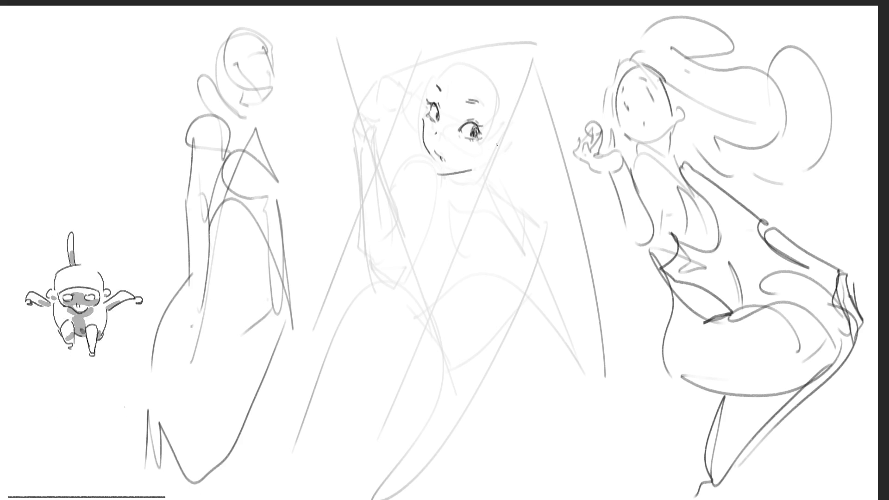
left_click_drag(431, 134, 440, 131)
mouse_move(407, 91)
left_mouse_down()
mouse_move(413, 121)
mouse_move(474, 155)
mouse_move(449, 153)
mouse_move(515, 123)
left_mouse_up()
mouse_move(402, 100)
left_mouse_down()
mouse_move(426, 88)
mouse_move(394, 97)
mouse_move(403, 100)
mouse_move(382, 90)
mouse_move(404, 108)
mouse_move(376, 101)
mouse_move(400, 115)
mouse_move(381, 120)
mouse_move(397, 124)
mouse_move(395, 138)
left_mouse_up()
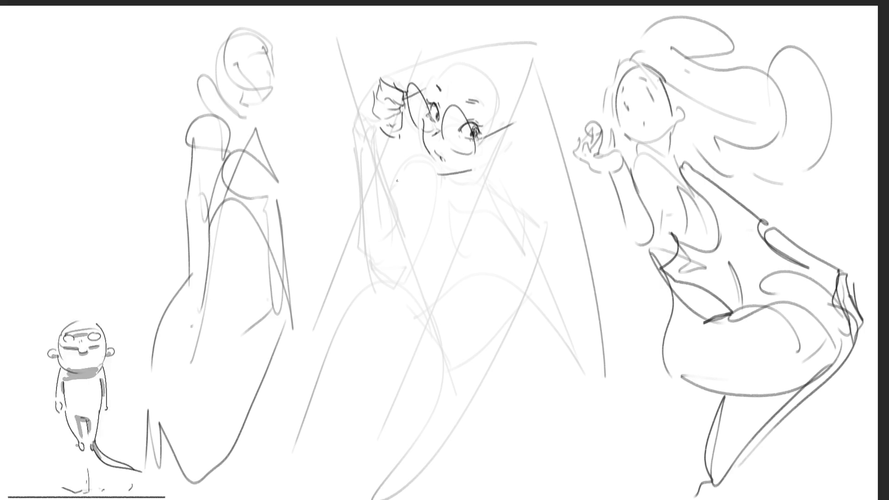
- Draw the middle girl's hand beside her glasses and the arm below it
mouse_move(381, 129)
left_mouse_down()
mouse_move(402, 145)
mouse_move(410, 127)
mouse_move(414, 157)
left_mouse_up()
key("ctrl+z")
key("ctrl+z")
mouse_move(401, 146)
left_mouse_down()
mouse_move(406, 162)
mouse_move(384, 157)
mouse_move(414, 164)
mouse_move(371, 241)
left_mouse_up()
mouse_move(405, 165)
left_mouse_down()
mouse_move(413, 249)
mouse_move(376, 253)
mouse_move(391, 279)
mouse_move(404, 279)
left_mouse_up()
left_click_drag(412, 240, 408, 265)
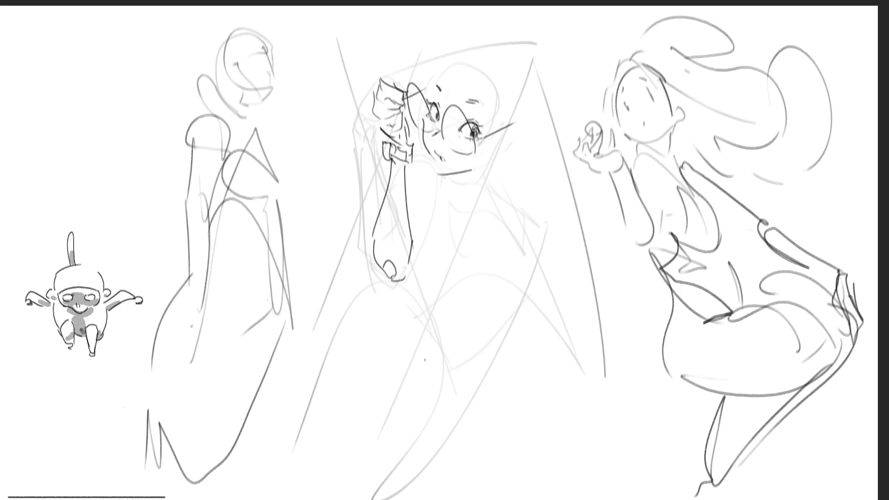
- Add an ear right of the glasses and redraw the jaw, chin and mouth
left_click_drag(500, 146, 488, 160)
mouse_move(524, 126)
left_mouse_down()
mouse_move(501, 153)
mouse_move(515, 148)
mouse_move(515, 122)
mouse_move(497, 124)
left_mouse_up()
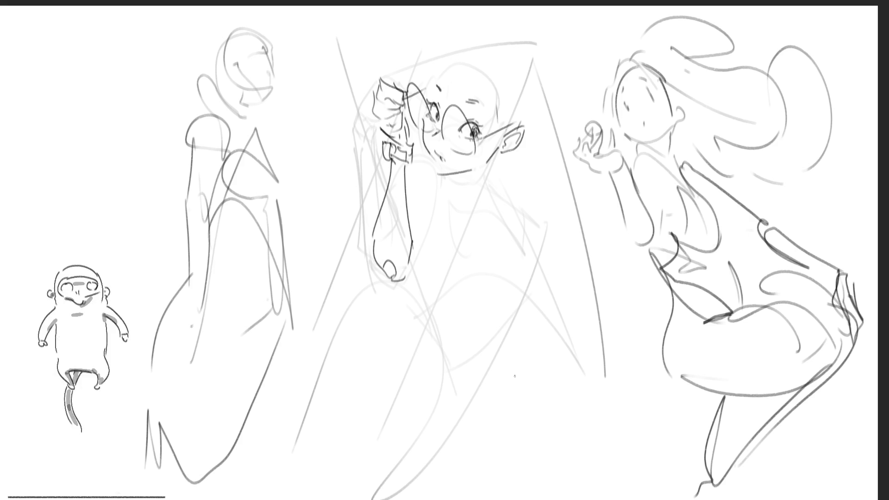
mouse_move(497, 151)
left_mouse_down()
mouse_move(463, 185)
mouse_move(444, 181)
mouse_move(480, 177)
mouse_move(471, 176)
left_mouse_up()
mouse_move(454, 179)
left_mouse_down()
mouse_move(475, 166)
mouse_move(440, 186)
left_mouse_up()
mouse_move(419, 152)
left_mouse_down()
mouse_move(441, 180)
mouse_move(441, 198)
mouse_move(411, 278)
left_mouse_up()
- Finish the arm and hand edges and try neck strokes under the chin, undoing the rejected ones
left_click_drag(423, 248, 413, 273)
left_click_drag(438, 208, 429, 220)
left_click_drag(439, 184, 478, 201)
mouse_move(489, 174)
left_mouse_down()
mouse_move(481, 199)
mouse_move(517, 209)
mouse_move(532, 239)
left_mouse_up()
key("ctrl+z")
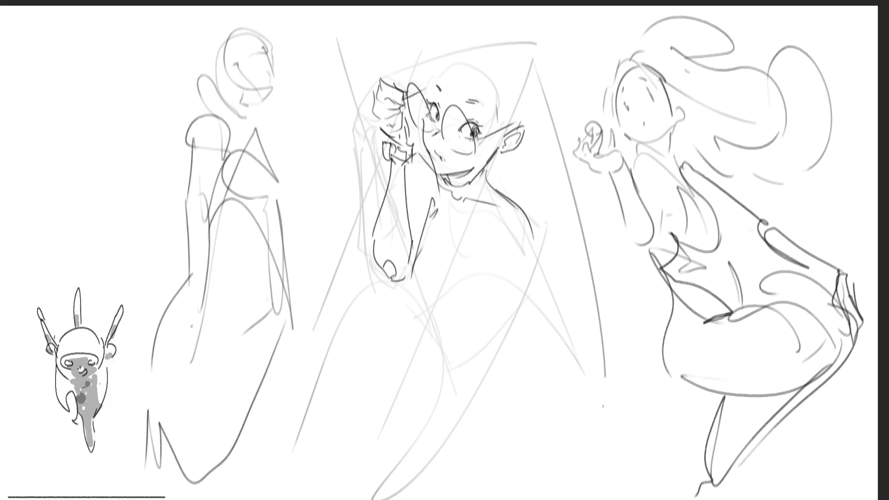
key("ctrl+z")
key("ctrl+z")
key("ctrl+z")
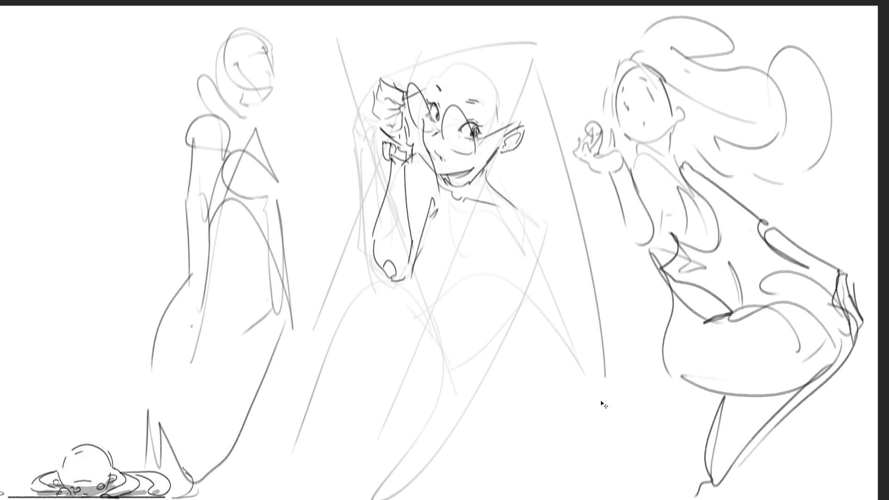
- Redraw the glasses girl's neck line and try chest and shoulder strokes, then undo them
mouse_move(442, 194)
left_mouse_down()
mouse_move(481, 208)
mouse_move(531, 198)
left_mouse_up()
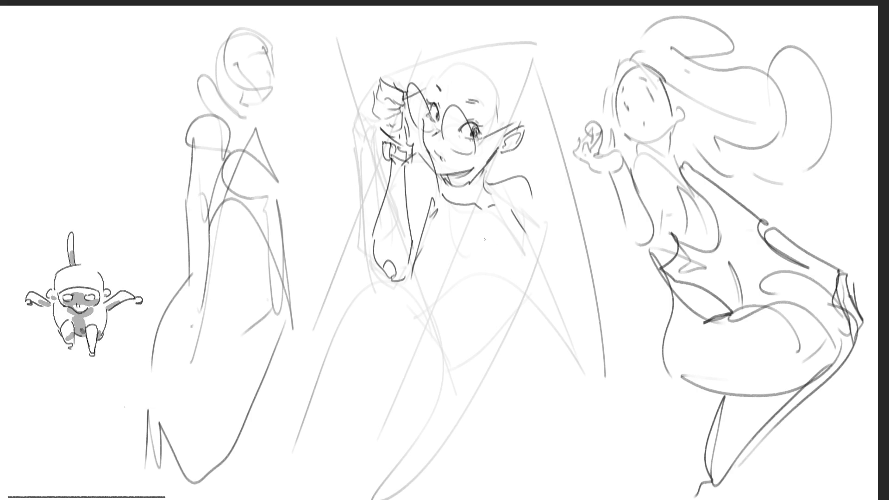
mouse_move(449, 215)
left_mouse_down()
mouse_move(425, 271)
mouse_move(537, 273)
left_mouse_up()
left_click_drag(520, 228, 579, 302)
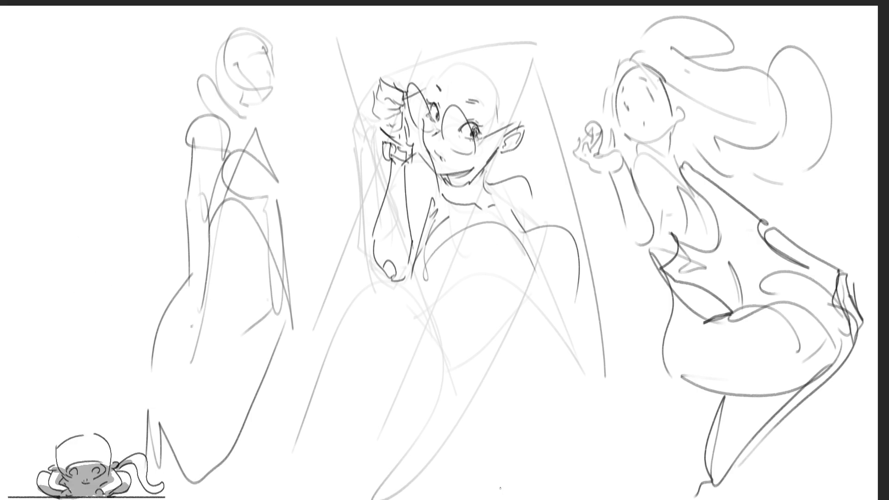
mouse_move(419, 278)
left_mouse_down()
mouse_move(526, 251)
mouse_move(526, 301)
mouse_move(479, 303)
left_mouse_up()
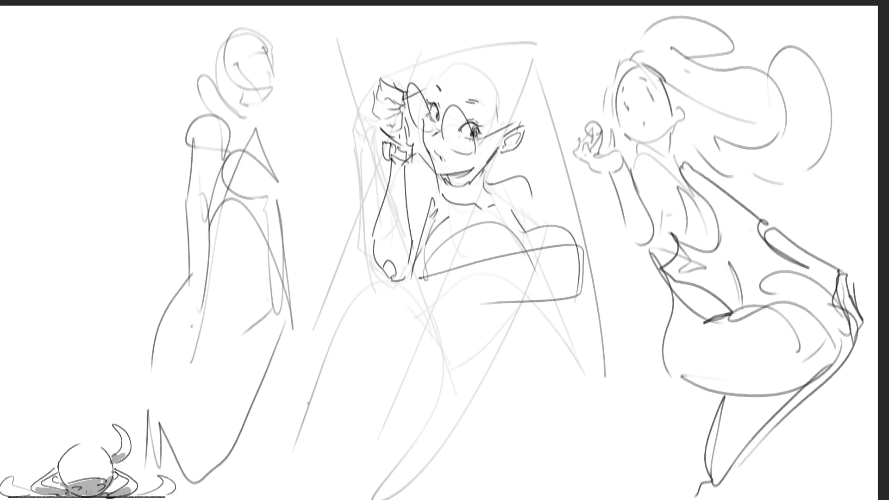
key("ctrl+z")
key("ctrl+z")
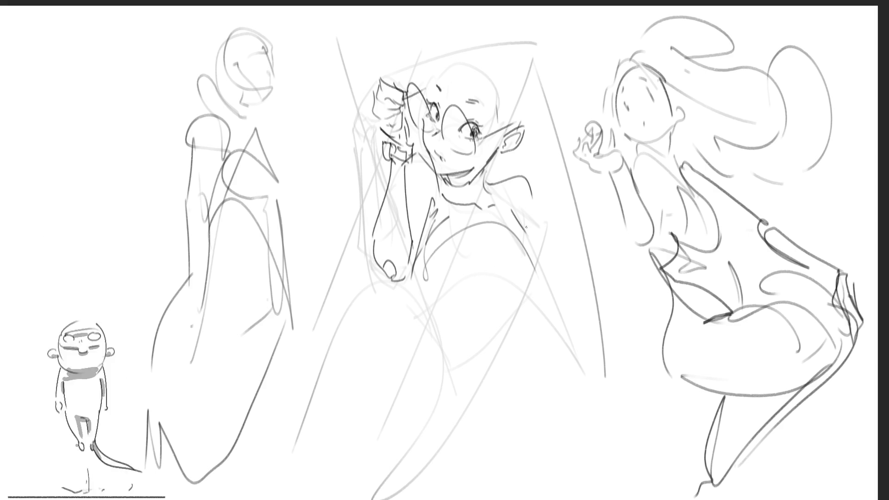
key("ctrl+z")
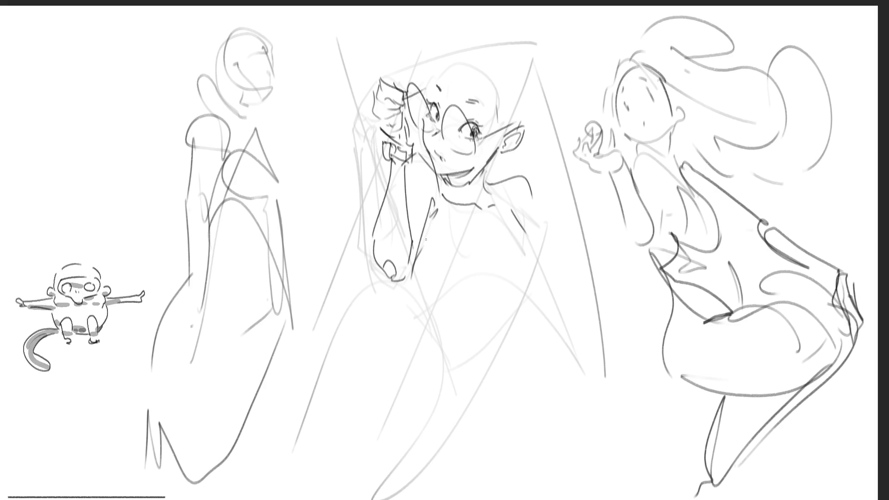
- Redraw the chest curve lower, add side strokes, and sketch the head outline with ponytail
left_click_drag(420, 289, 497, 263)
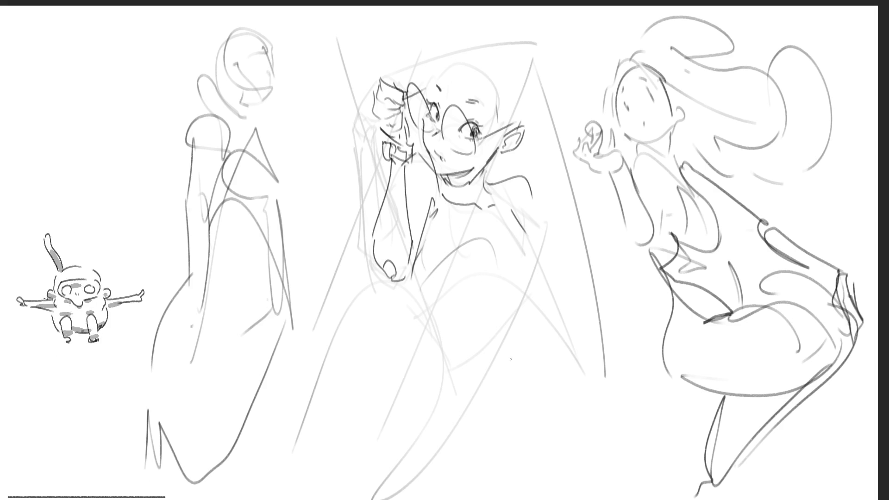
key("ctrl+z")
mouse_move(421, 286)
left_mouse_down()
mouse_move(497, 258)
mouse_move(509, 275)
left_mouse_up()
mouse_move(542, 248)
left_mouse_down()
mouse_move(514, 293)
mouse_move(539, 315)
left_mouse_up()
left_click_drag(184, 468, 190, 496)
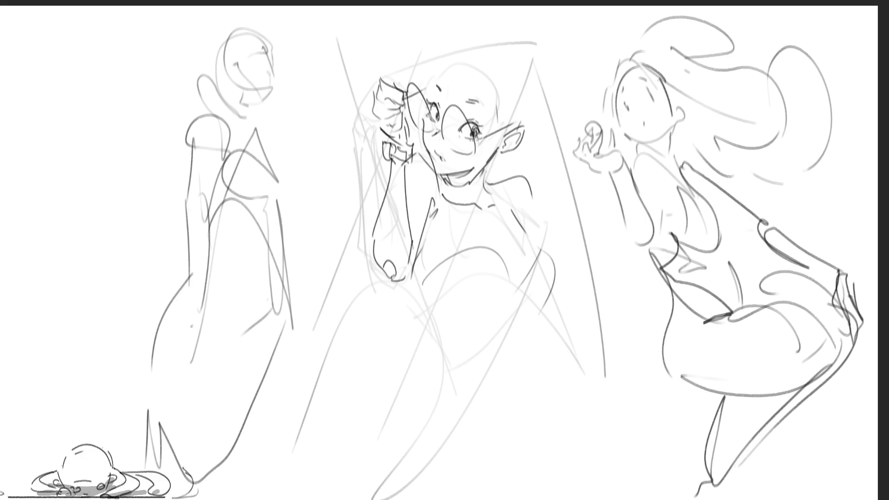
left_click_drag(434, 88, 553, 109)
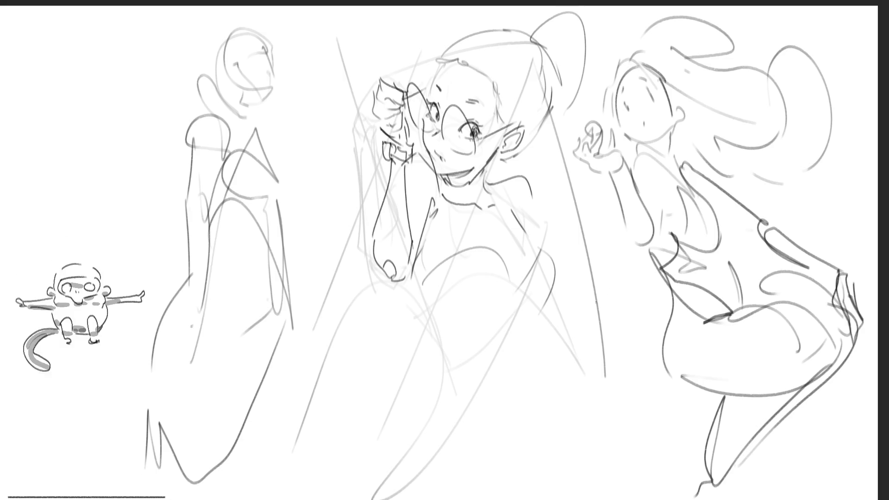
- Draw the glasses girl's collar, shoulder and right torso side, redoing the dark strokes
mouse_move(445, 167)
left_mouse_down()
mouse_move(495, 172)
mouse_move(442, 209)
mouse_move(468, 241)
left_mouse_up()
key("ctrl+z")
mouse_move(440, 177)
left_mouse_down()
mouse_move(517, 232)
mouse_move(432, 234)
mouse_move(414, 317)
left_mouse_up()
left_click_drag(523, 238, 551, 327)
key("ctrl+z")
left_click_drag(522, 218, 552, 338)
- Sweep the flowing skirt curves of the middle figure down to the bottom edge
left_click_drag(412, 277, 475, 387)
left_click_drag(401, 300, 458, 366)
mouse_move(413, 310)
left_mouse_down()
mouse_move(550, 340)
mouse_move(515, 440)
left_mouse_up()
left_click_drag(491, 426, 528, 461)
left_click_drag(550, 348, 544, 423)
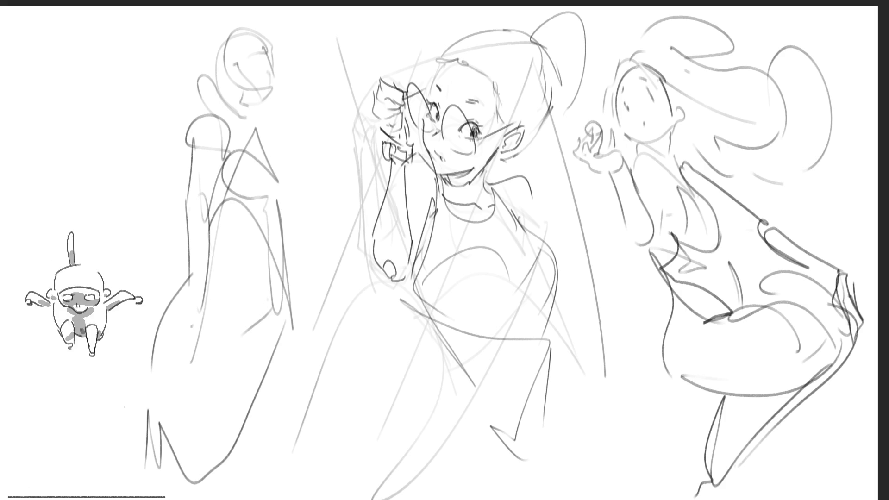
left_click_drag(421, 311, 437, 359)
mouse_move(423, 336)
left_mouse_down()
mouse_move(401, 351)
mouse_move(466, 499)
left_mouse_up()
mouse_move(386, 366)
left_mouse_down()
mouse_move(376, 391)
mouse_move(438, 483)
left_mouse_up()
mouse_move(379, 359)
left_mouse_down()
mouse_move(373, 377)
mouse_move(398, 469)
left_mouse_up()
mouse_move(399, 456)
left_mouse_down()
mouse_move(427, 478)
mouse_move(489, 459)
left_mouse_up()
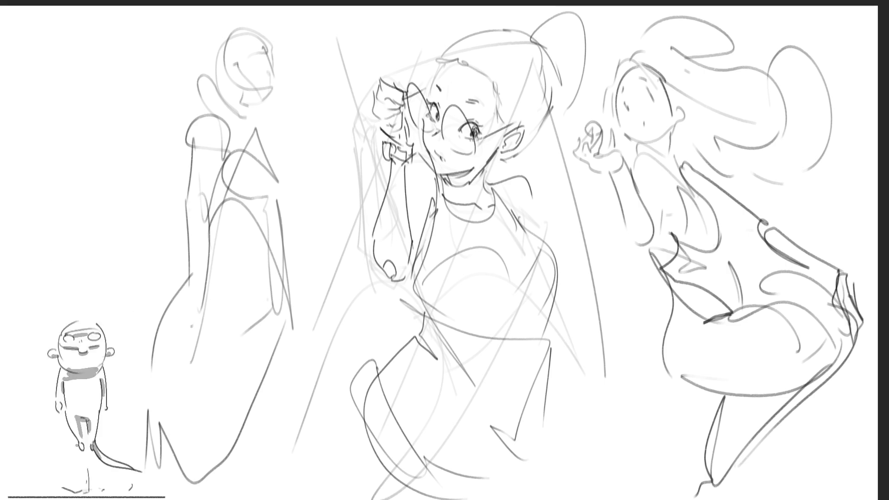
- Mirror the whole drawing horizontally, reposition it, and confirm the transform
key("m")
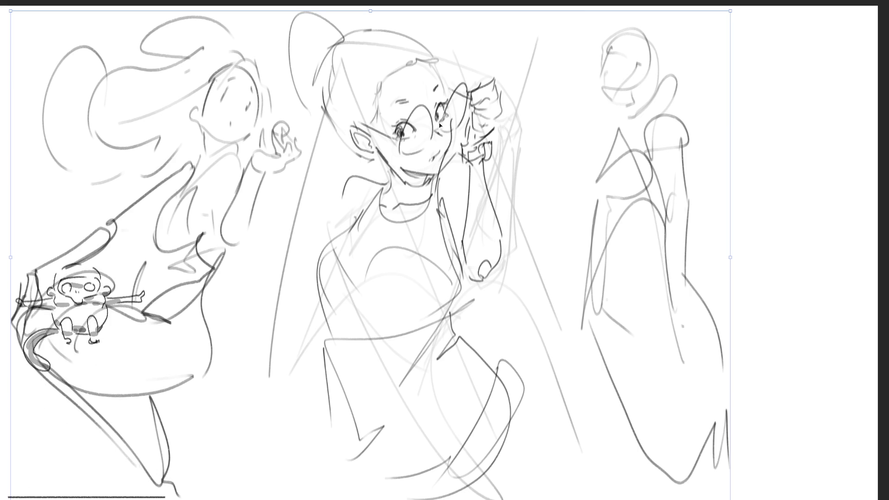
mouse_move(285, 143)
left_mouse_down()
mouse_move(861, 199)
mouse_move(268, 89)
mouse_move(397, 188)
mouse_move(409, 162)
mouse_move(403, 158)
left_mouse_up()
left_click_drag(352, 125, 330, 102)
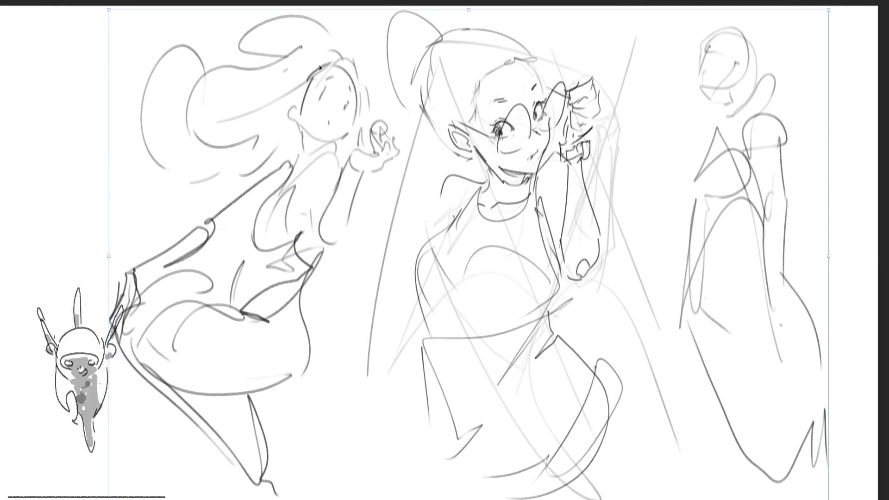
key("Return")
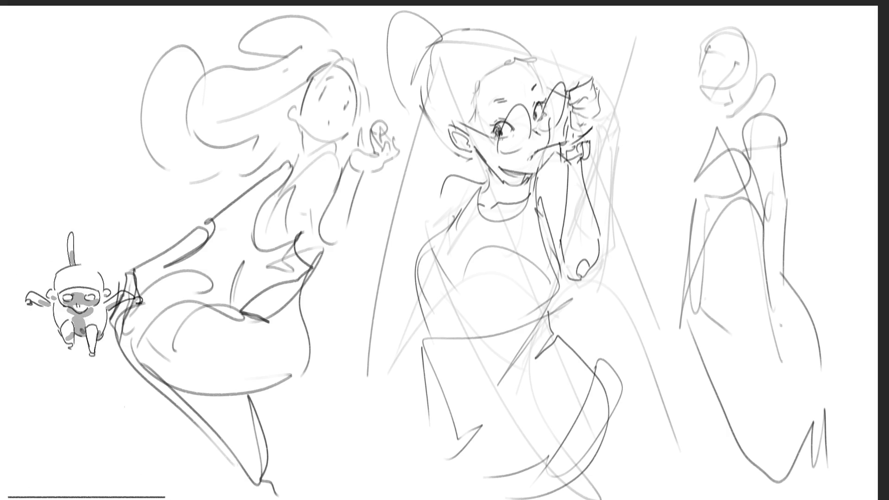
- Try a mouth-to-hand line on the middle girl, undo it, and add neck strokes to the right figure
mouse_move(538, 152)
left_mouse_down()
mouse_move(594, 145)
mouse_move(574, 152)
mouse_move(583, 148)
left_mouse_up()
key("ctrl+z")
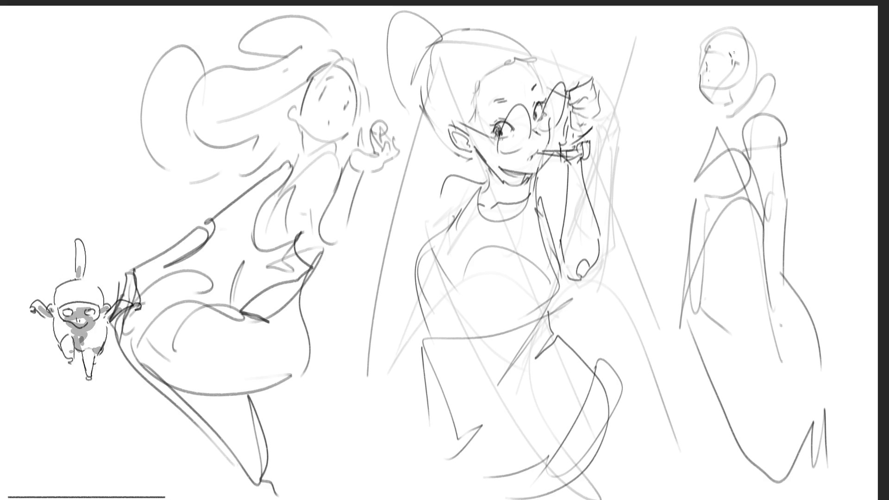
mouse_move(721, 103)
left_mouse_down()
mouse_move(711, 118)
mouse_move(725, 129)
mouse_move(747, 117)
mouse_move(743, 102)
left_mouse_up()
- Draw the right figure's bun, head outline, and hair falling down her back
left_click_drag(765, 74, 760, 90)
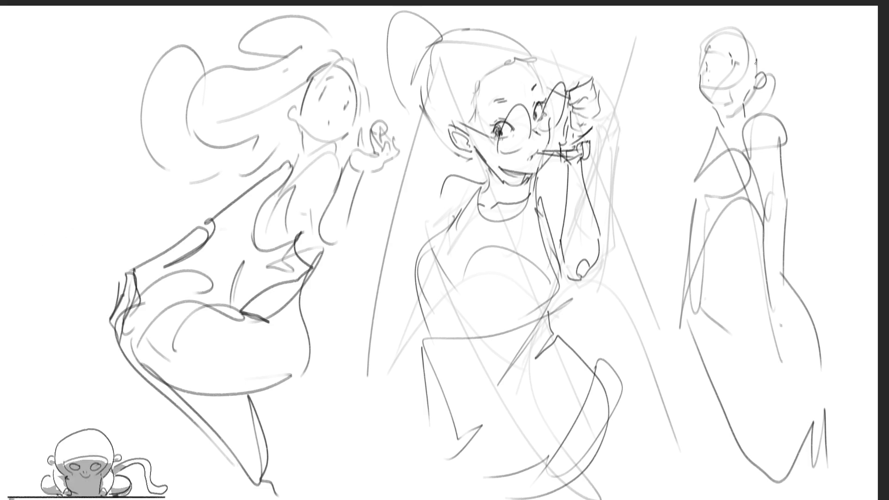
mouse_move(707, 45)
left_mouse_down()
mouse_move(720, 33)
mouse_move(755, 50)
mouse_move(760, 69)
left_mouse_up()
left_click_drag(700, 46, 731, 18)
left_click_drag(750, 17, 771, 72)
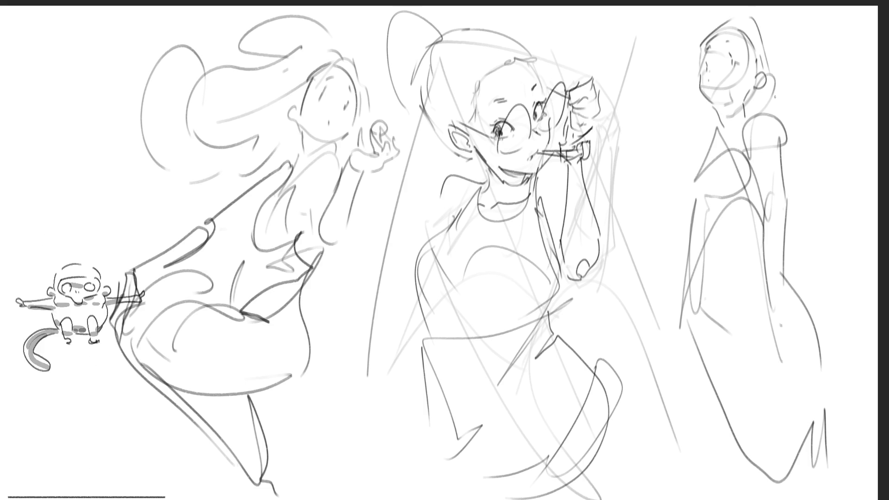
left_click_drag(761, 23, 809, 167)
left_click_drag(804, 107, 802, 223)
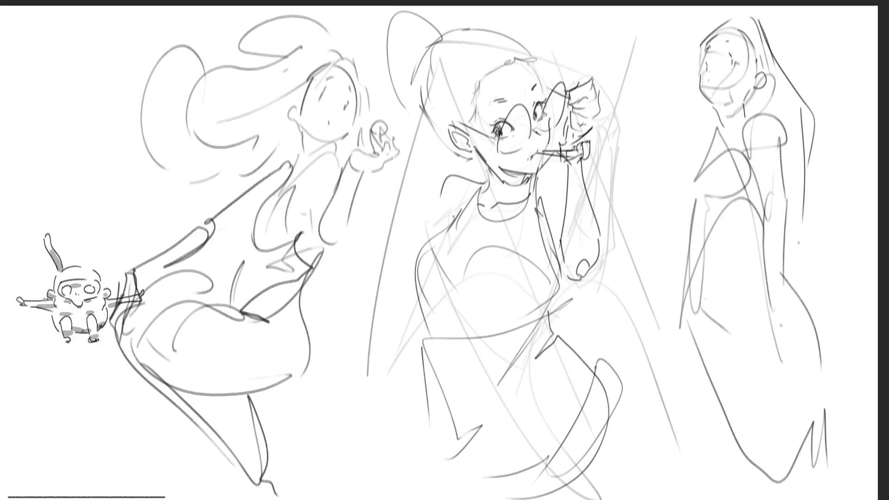
- Draw the right figure's neck, back line, and both shoulders
mouse_move(760, 91)
left_mouse_down()
mouse_move(746, 120)
mouse_move(715, 133)
left_mouse_up()
left_click_drag(817, 181, 804, 262)
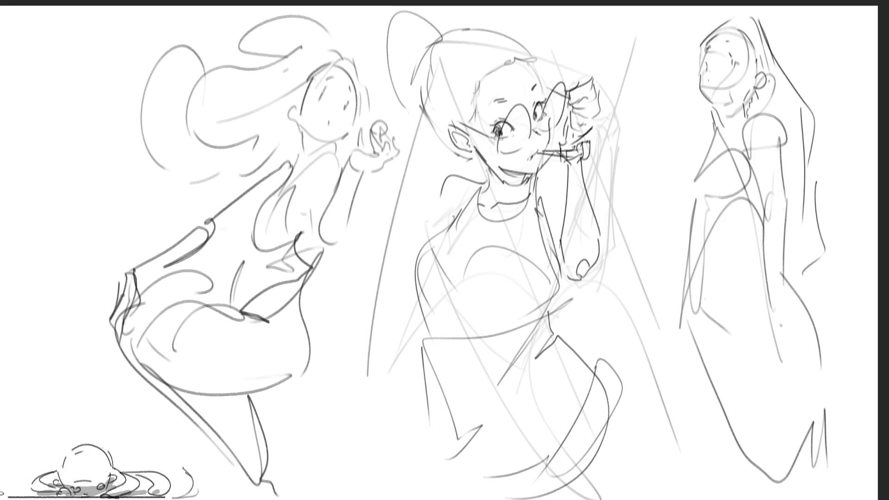
left_click_drag(715, 119, 723, 131)
mouse_move(723, 129)
left_mouse_down()
mouse_move(747, 110)
mouse_move(727, 143)
mouse_move(786, 141)
mouse_move(767, 113)
left_mouse_up()
mouse_move(777, 114)
left_mouse_down()
mouse_move(792, 142)
mouse_move(769, 148)
left_mouse_up()
left_click_drag(751, 142, 752, 155)
mouse_move(704, 137)
left_mouse_down()
mouse_move(694, 205)
mouse_move(707, 165)
left_mouse_up()
- Add chest detail, the arm, and lines down both sides of the right figure
left_click_drag(703, 203, 756, 202)
mouse_move(701, 200)
left_mouse_down()
mouse_move(695, 267)
mouse_move(741, 254)
left_mouse_up()
mouse_move(708, 173)
left_mouse_down()
mouse_move(712, 243)
mouse_move(747, 247)
left_mouse_up()
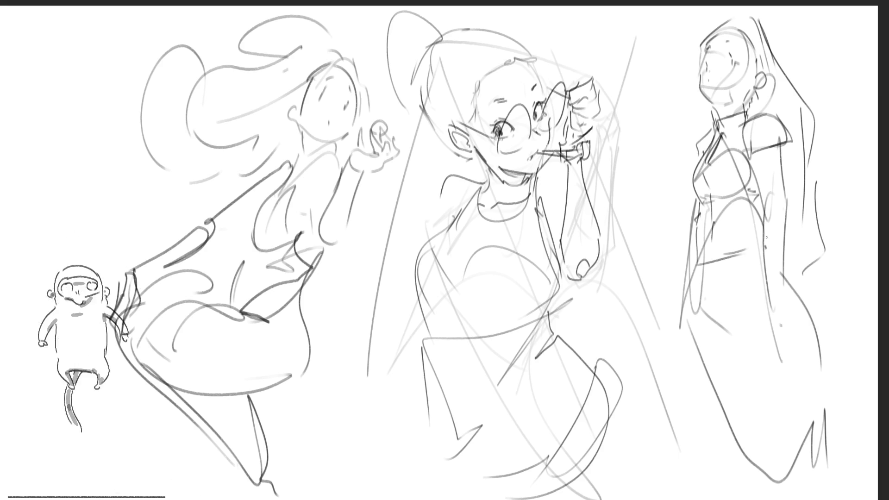
left_click_drag(769, 156, 757, 198)
left_click_drag(782, 140, 790, 242)
left_click_drag(773, 193, 762, 299)
left_click_drag(789, 221, 781, 324)
- Draw the waistline, hip line, and belt across the right figure's waist
left_click_drag(702, 273, 744, 261)
left_click_drag(766, 253, 747, 263)
mouse_move(693, 275)
left_mouse_down()
mouse_move(684, 302)
mouse_move(732, 335)
mouse_move(811, 307)
mouse_move(793, 290)
left_mouse_up()
left_click_drag(783, 254, 810, 306)
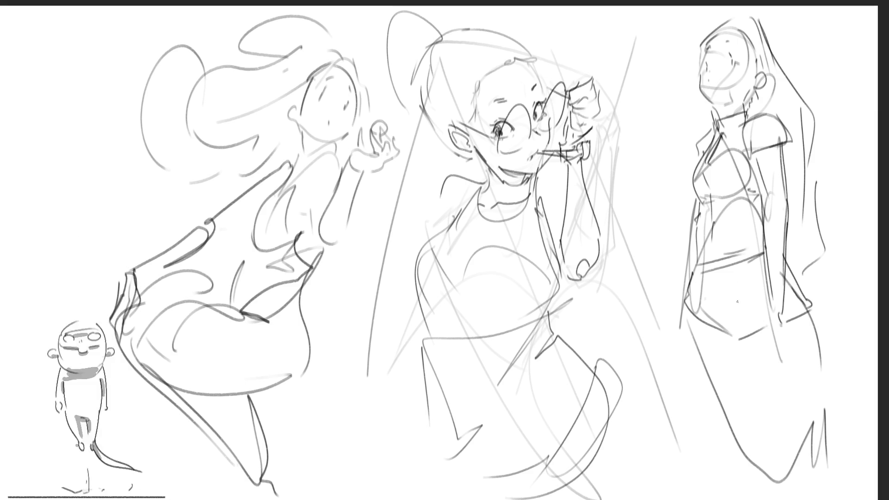
left_click_drag(783, 274, 803, 306)
left_click_drag(711, 279, 734, 337)
left_click_drag(716, 270, 731, 329)
left_click_drag(691, 276, 759, 257)
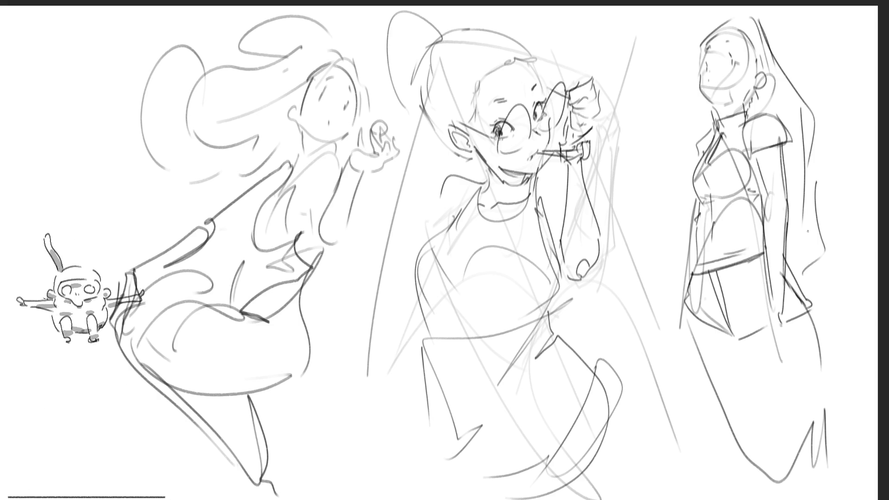
- Draw the long leg lines and the back edge of her dress
left_click_drag(745, 338, 770, 461)
left_click_drag(808, 319, 824, 456)
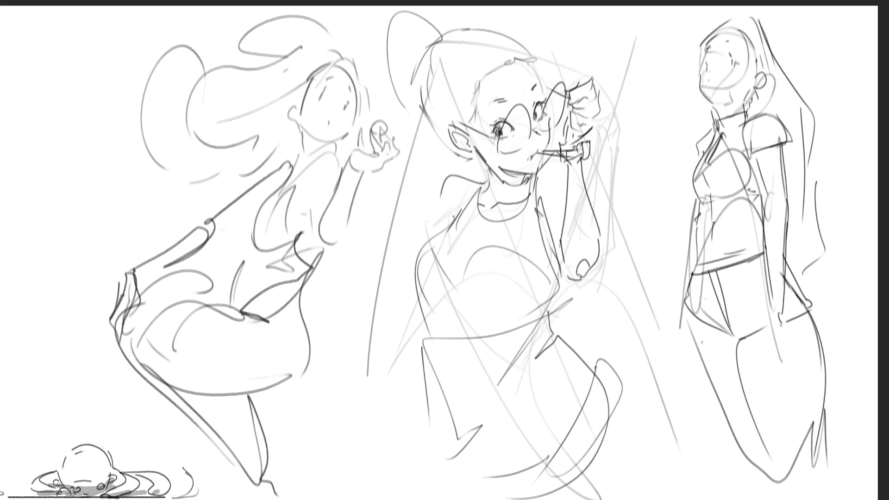
left_click_drag(685, 313, 753, 466)
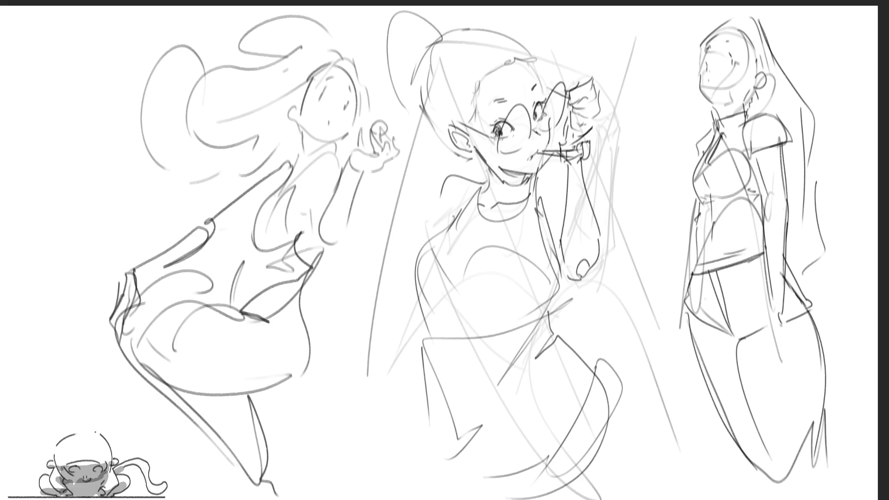
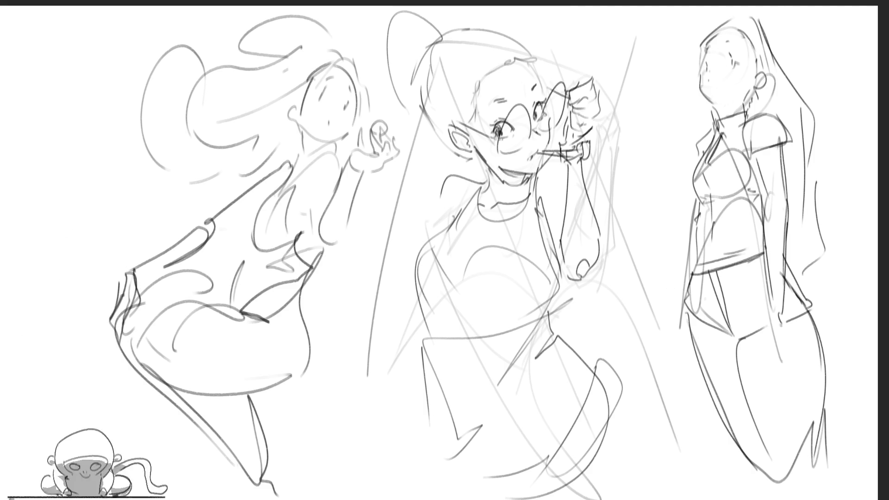
- Draw round glasses with a lens glint and ear arm on the right woman, plus her nose-to-chin line
key("ctrl+z")
mouse_move(695, 52)
left_mouse_down()
mouse_move(727, 71)
mouse_move(743, 59)
mouse_move(725, 70)
mouse_move(704, 52)
mouse_move(711, 45)
mouse_move(756, 70)
left_mouse_up()
key("ctrl+z")
key("ctrl+z")
key("ctrl+z")
key("ctrl+z")
left_click_drag(740, 40, 757, 70)
left_click_drag(685, 66, 692, 79)
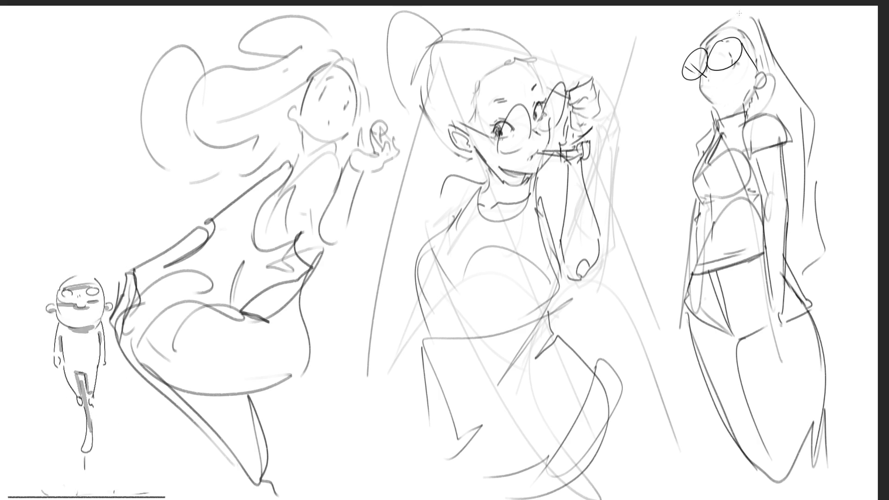
key("ctrl+z")
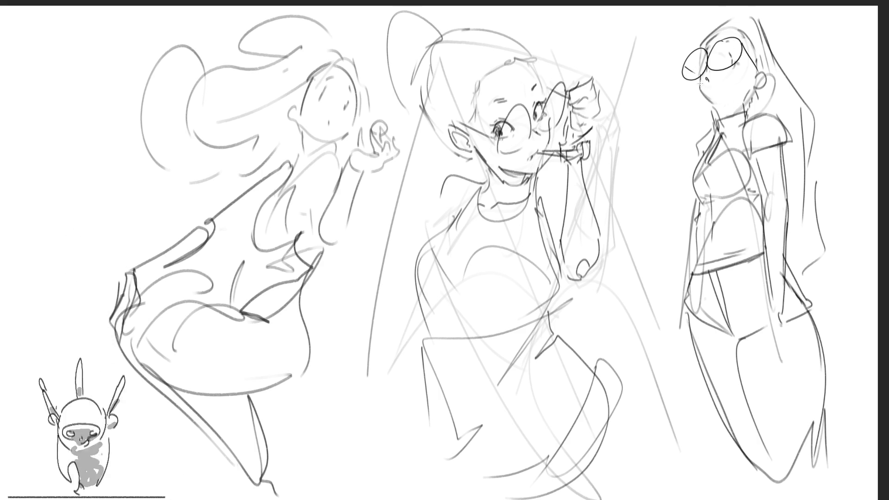
left_click_drag(701, 77, 719, 114)
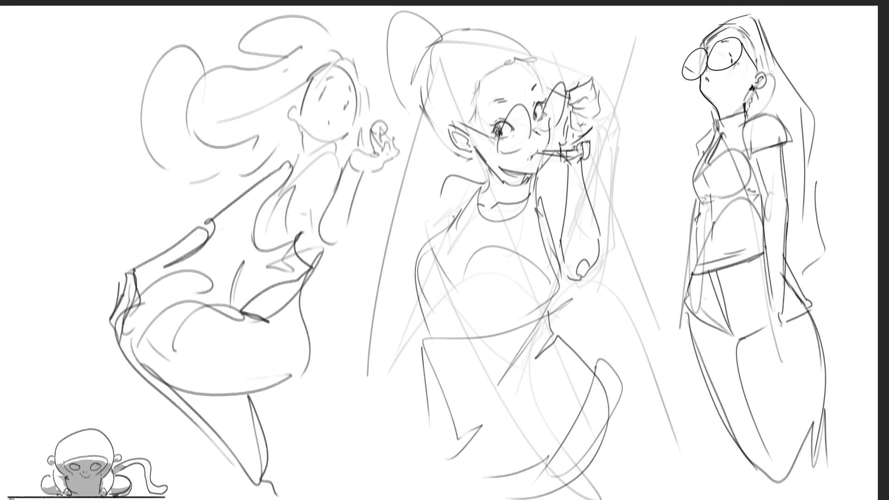
- Darken the right woman's hair edge and add her collar, waistline and hip stroke
left_click_drag(757, 18, 784, 59)
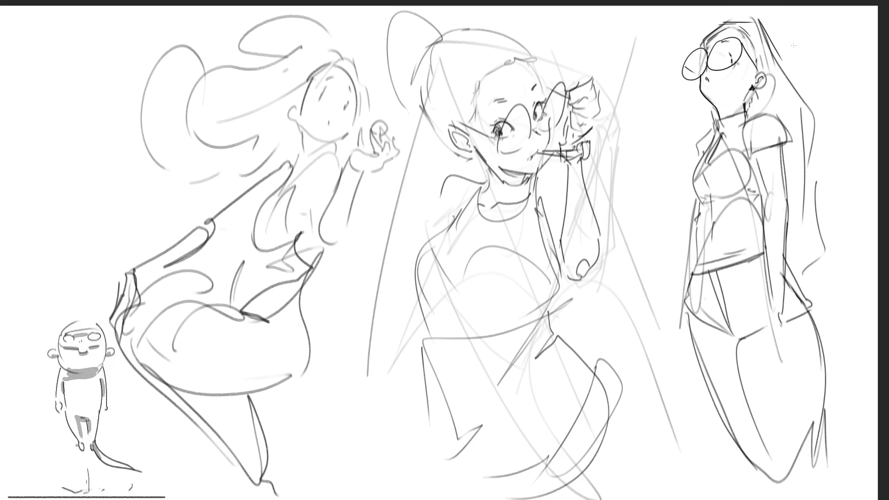
mouse_move(758, 19)
left_mouse_down()
mouse_move(800, 88)
mouse_move(810, 211)
left_mouse_up()
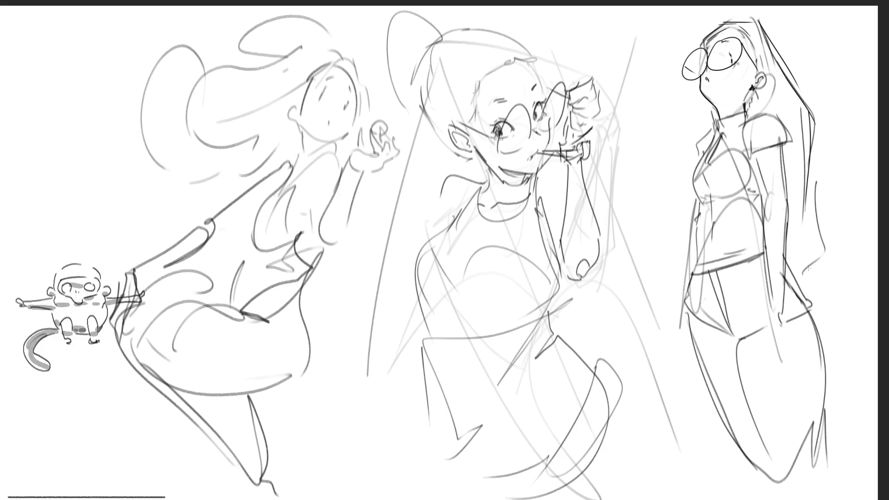
mouse_move(719, 136)
left_mouse_down()
mouse_move(749, 112)
mouse_move(712, 121)
mouse_move(720, 117)
left_mouse_up()
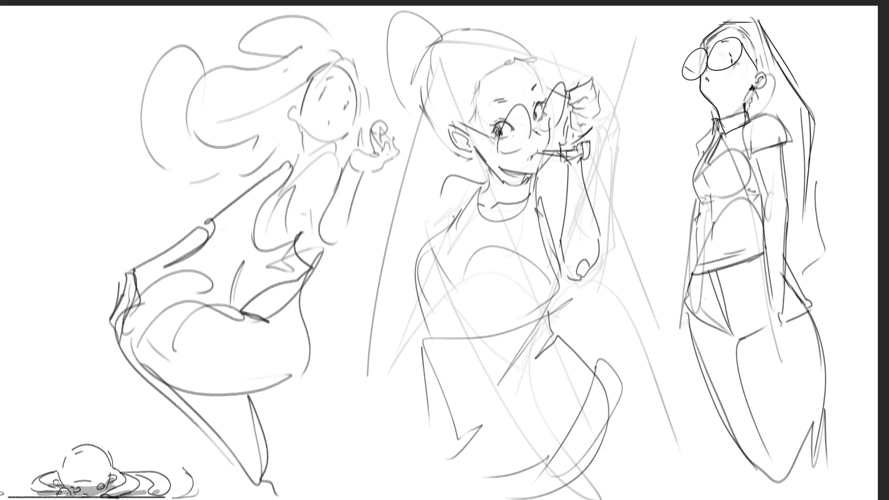
left_click_drag(735, 269, 766, 265)
left_click_drag(697, 274, 692, 280)
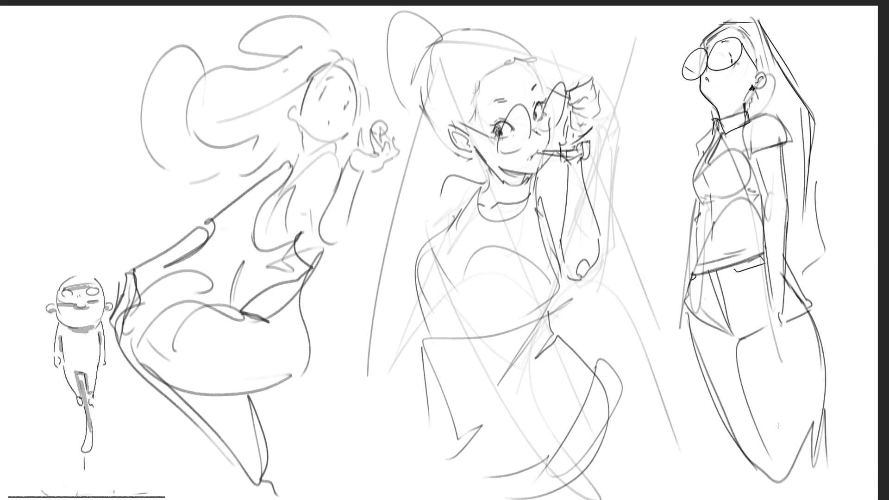
- Sketch a hand at her hip holding a dark pen, and begin a second hand beside her
mouse_move(781, 282)
left_mouse_down()
mouse_move(767, 302)
mouse_move(793, 363)
left_mouse_up()
left_click_drag(783, 308, 802, 356)
mouse_move(799, 354)
left_mouse_down()
mouse_move(802, 365)
mouse_move(807, 354)
mouse_move(782, 395)
left_mouse_up()
left_click_drag(811, 349, 776, 410)
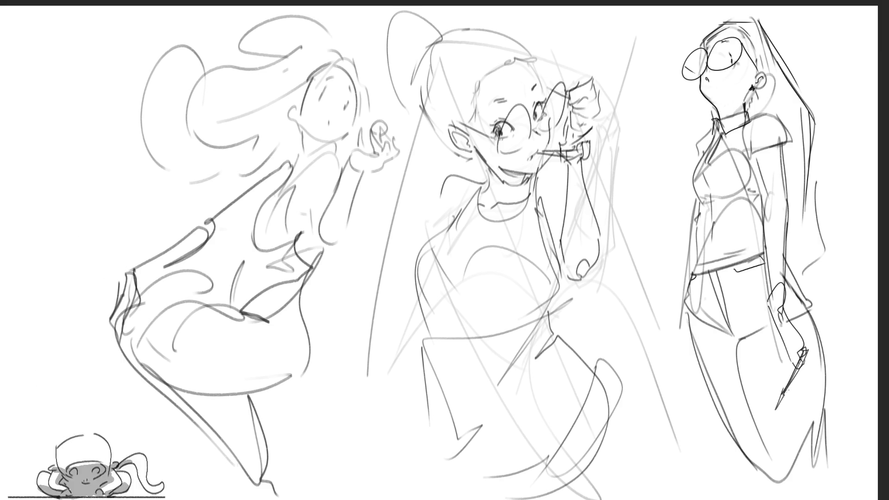
mouse_move(792, 366)
left_mouse_down()
mouse_move(781, 395)
mouse_move(793, 383)
left_mouse_up()
left_click_drag(812, 335, 773, 413)
left_click_drag(806, 363, 770, 416)
mouse_move(814, 336)
left_mouse_down()
mouse_move(804, 346)
mouse_move(805, 337)
left_mouse_up()
left_click_drag(805, 339, 812, 333)
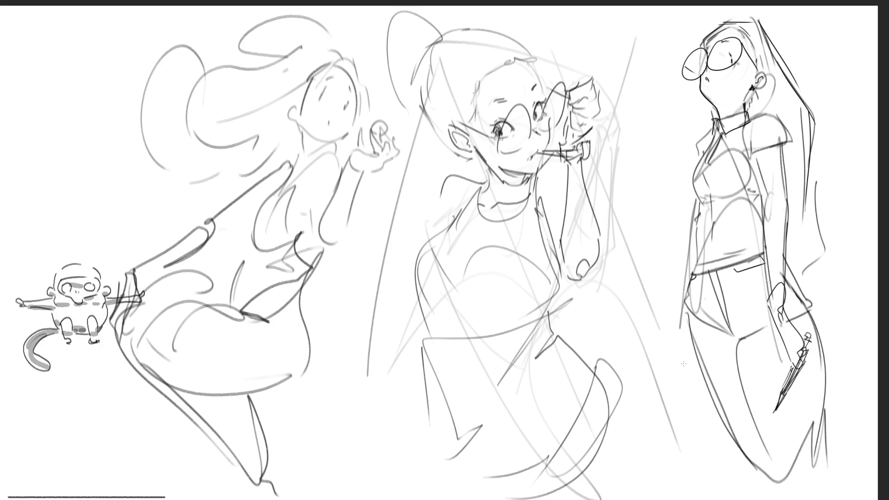
mouse_move(678, 333)
left_mouse_down()
mouse_move(685, 352)
mouse_move(687, 344)
left_mouse_up()
- Draw the hand holding a book beside the right woman, with thickened book edges
mouse_move(684, 346)
left_mouse_down()
mouse_move(691, 355)
mouse_move(657, 340)
left_mouse_up()
mouse_move(655, 341)
left_mouse_down()
mouse_move(663, 377)
mouse_move(705, 387)
left_mouse_up()
mouse_move(658, 349)
left_mouse_down()
mouse_move(667, 393)
mouse_move(702, 387)
left_mouse_up()
left_click_drag(663, 343, 684, 307)
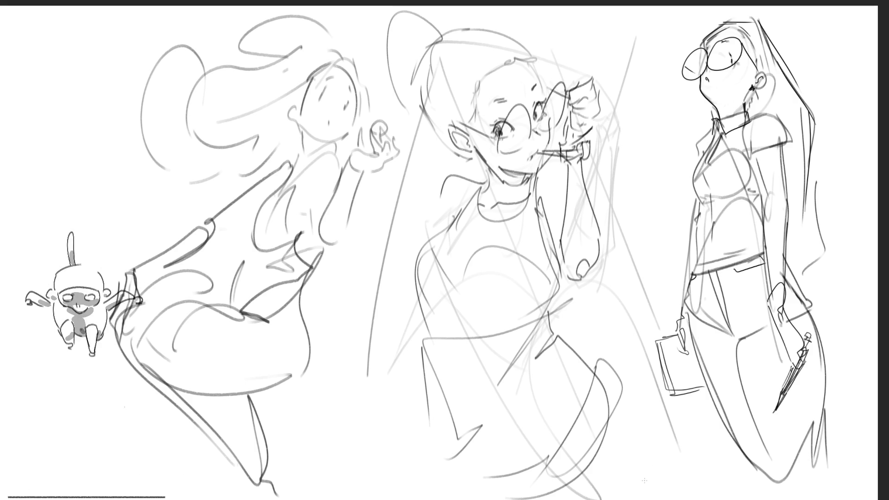
- Firm up the right woman's chest, collar, shoulder and long hair strokes
mouse_move(715, 151)
left_mouse_down()
mouse_move(724, 145)
mouse_move(737, 156)
mouse_move(714, 168)
left_mouse_up()
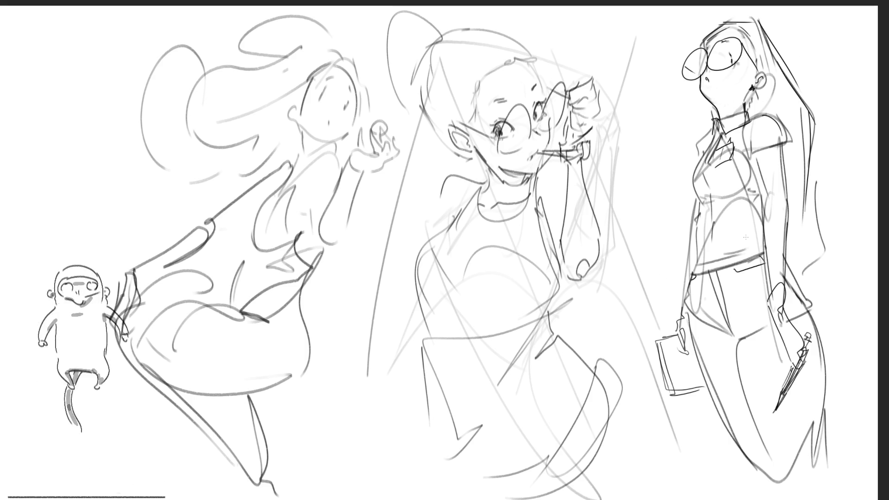
mouse_move(746, 121)
left_mouse_down()
mouse_move(778, 112)
mouse_move(780, 144)
mouse_move(796, 153)
left_mouse_up()
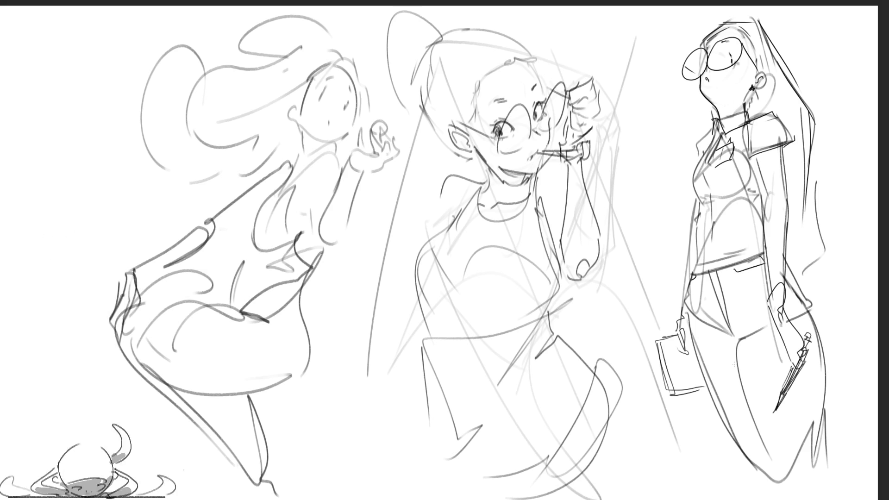
left_click_drag(818, 129, 841, 257)
mouse_move(821, 176)
left_mouse_down()
mouse_move(832, 263)
mouse_move(800, 272)
left_mouse_up()
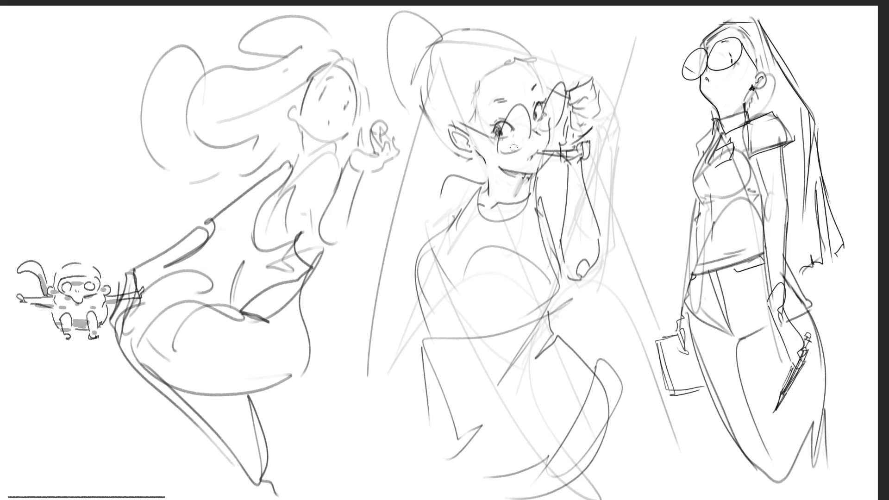
- Redraw the middle woman's mouth as a darker stroke
left_click_drag(503, 170, 529, 176)
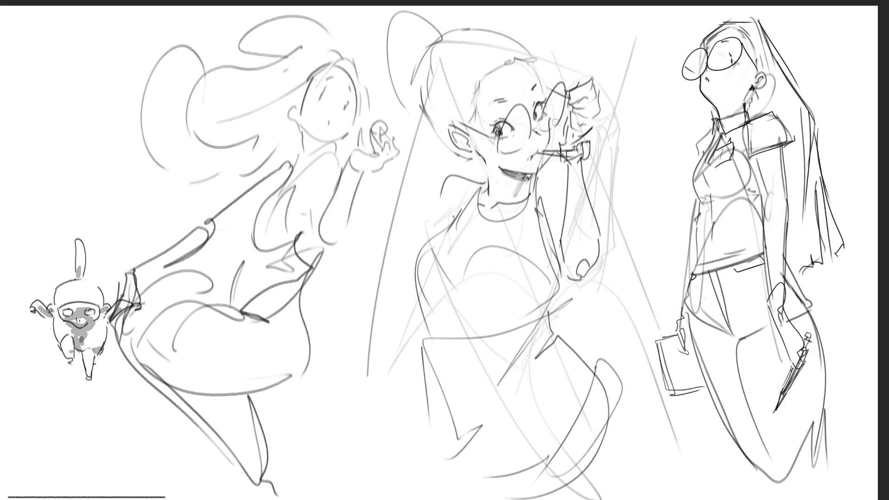
key("ctrl+z")
mouse_move(503, 169)
left_mouse_down()
mouse_move(529, 186)
mouse_move(525, 197)
mouse_move(532, 183)
left_mouse_up()
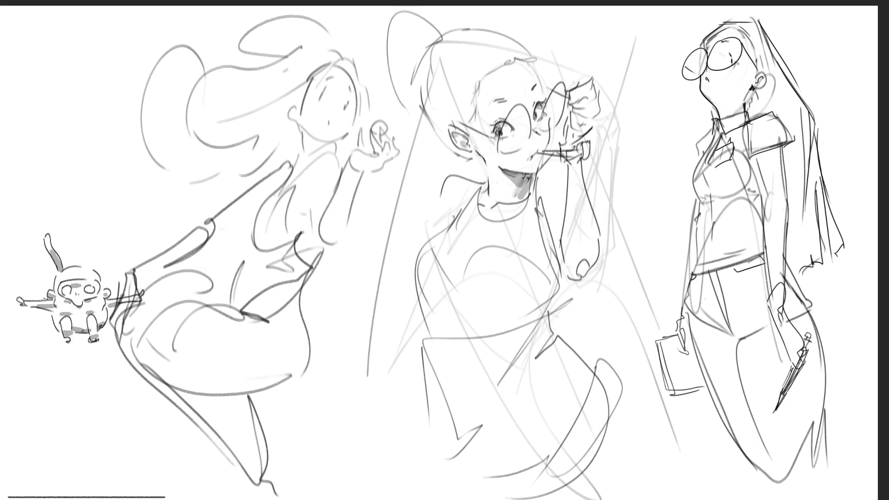
- Shade the middle woman's head top, cheek, raised hand, hair bun, ear and neck in grey
left_click_drag(529, 61, 514, 69)
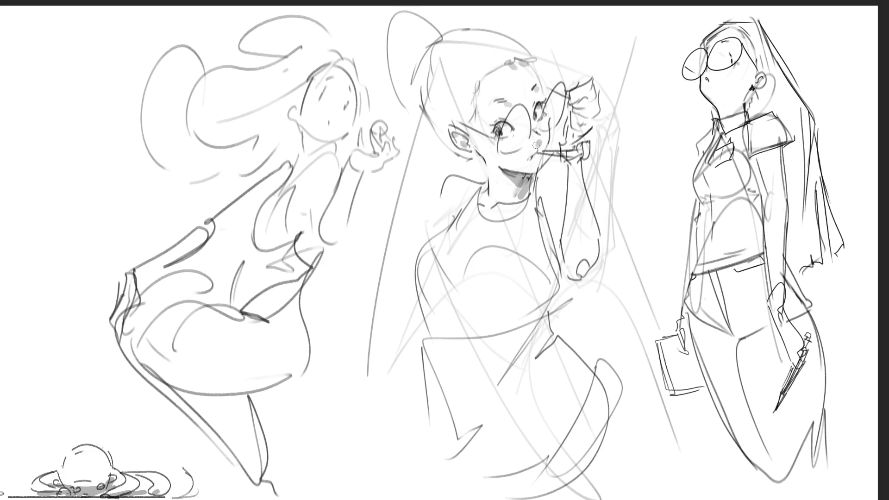
left_click_drag(534, 121, 513, 150)
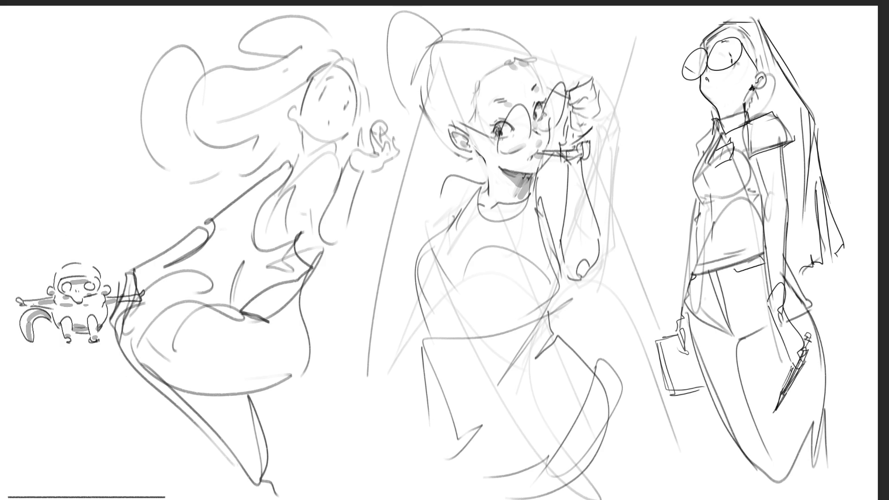
mouse_move(575, 164)
left_mouse_down()
mouse_move(586, 174)
mouse_move(581, 163)
mouse_move(570, 188)
left_mouse_up()
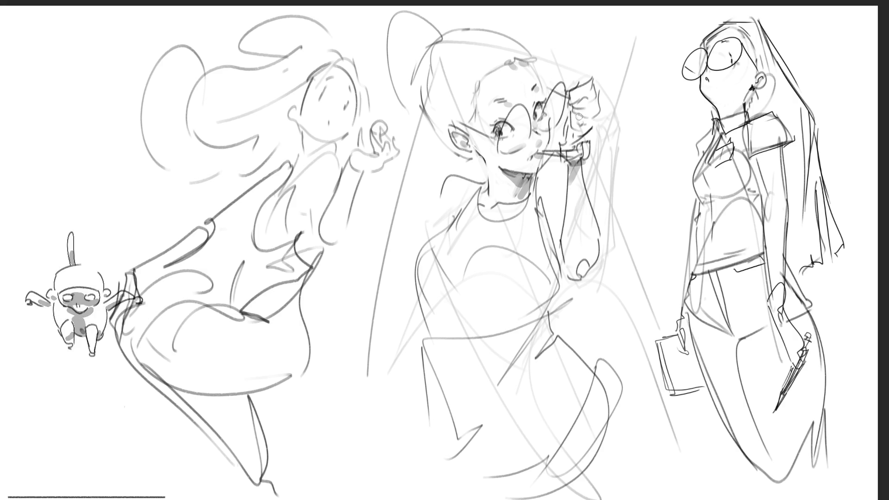
mouse_move(571, 118)
left_mouse_down()
mouse_move(576, 134)
mouse_move(593, 120)
mouse_move(579, 111)
left_mouse_up()
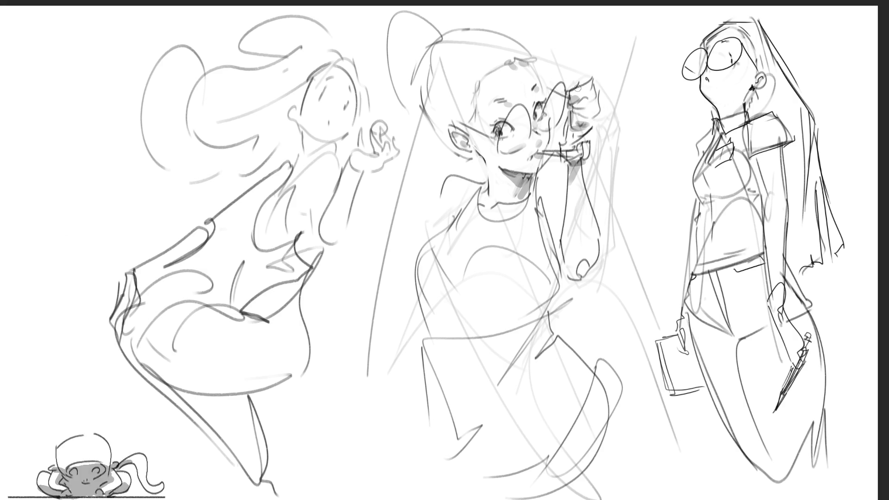
left_click_drag(468, 153, 484, 159)
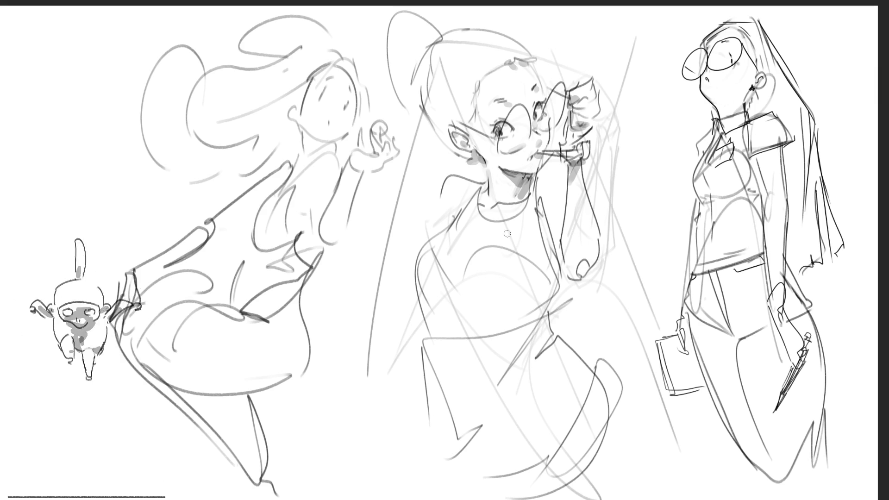
mouse_move(483, 186)
left_mouse_down()
mouse_move(485, 202)
mouse_move(448, 227)
left_mouse_up()
- Shade the middle woman's raised arm, torso and side in grey
left_click_drag(554, 213, 547, 265)
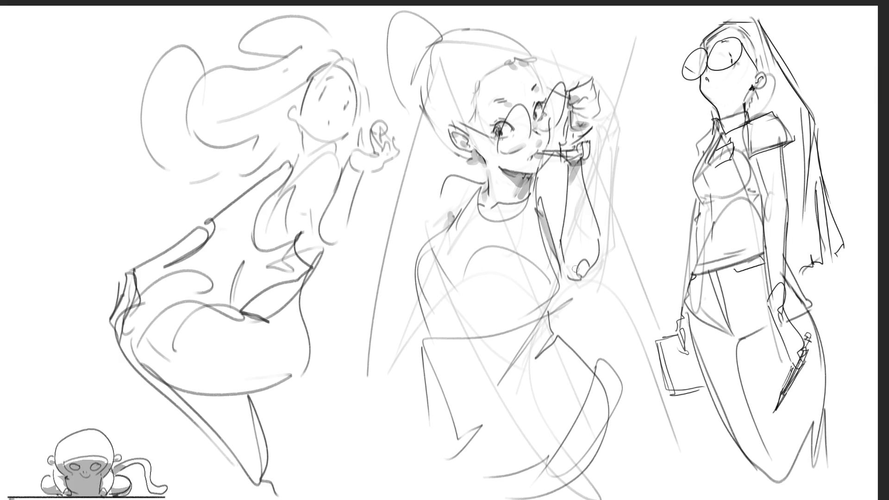
mouse_move(556, 299)
left_mouse_down()
mouse_move(502, 340)
mouse_move(496, 389)
left_mouse_up()
left_click_drag(551, 325, 518, 373)
left_click_drag(559, 340, 521, 371)
mouse_move(440, 309)
left_mouse_down()
mouse_move(422, 353)
mouse_move(450, 430)
mouse_move(475, 446)
mouse_move(459, 473)
left_mouse_up()
- Shade the middle woman's skirt, right hip and side, and darken under her raised hand
left_click_drag(426, 437, 443, 476)
mouse_move(437, 452)
left_mouse_down()
mouse_move(463, 435)
mouse_move(485, 443)
left_mouse_up()
left_click_drag(552, 325, 594, 366)
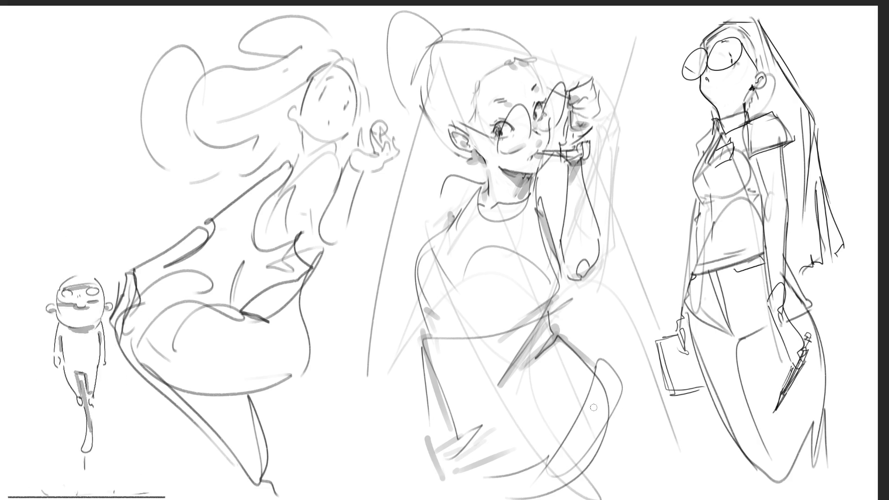
left_click_drag(602, 356, 534, 469)
left_click_drag(507, 474, 467, 489)
mouse_move(605, 371)
left_mouse_down()
mouse_move(617, 355)
mouse_move(632, 403)
left_mouse_up()
left_click_drag(606, 423, 544, 483)
mouse_move(631, 377)
left_mouse_down()
mouse_move(653, 390)
mouse_move(658, 463)
left_mouse_up()
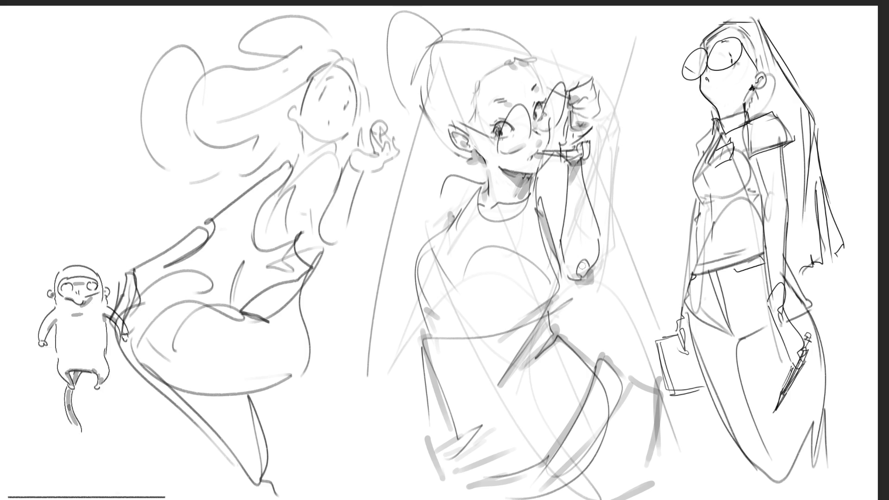
mouse_move(587, 264)
left_mouse_down()
mouse_move(583, 281)
mouse_move(579, 273)
left_mouse_up()
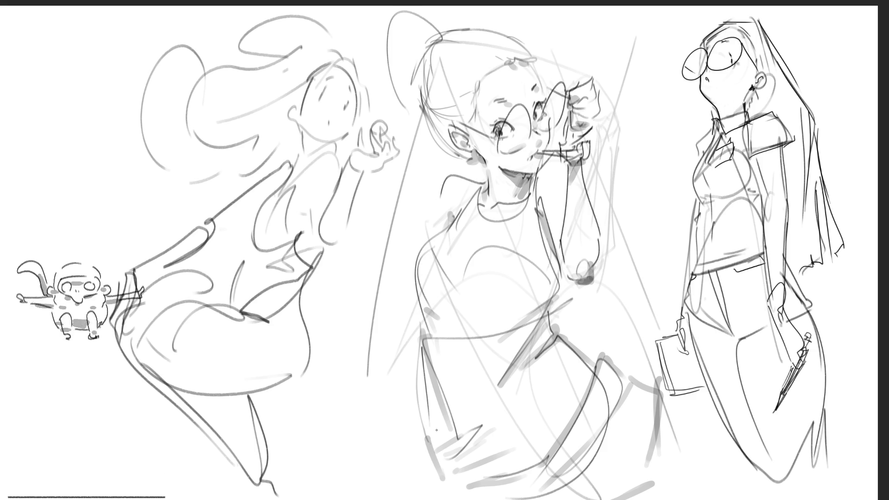
- Add strokes to the lower skirt, then try and undo a dark eye on the left woman
left_click_drag(420, 434, 440, 391)
mouse_move(430, 408)
left_mouse_down()
mouse_move(445, 451)
mouse_move(428, 465)
left_mouse_up()
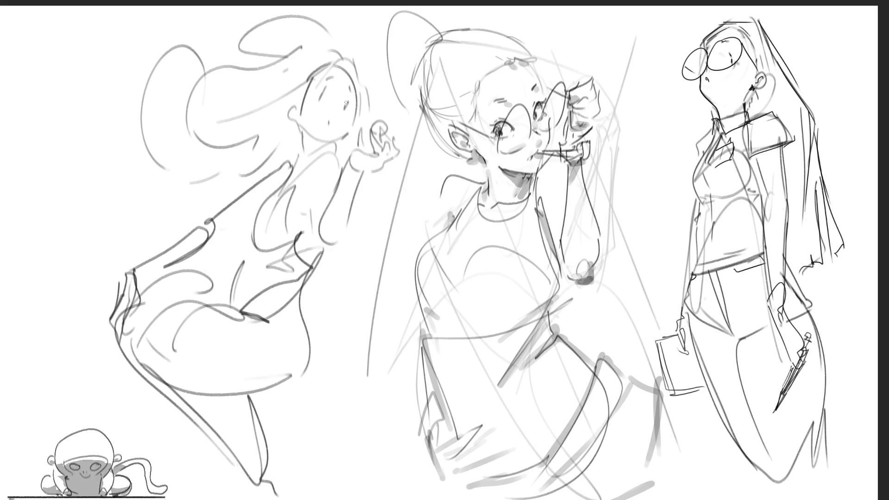
left_click_drag(344, 100, 348, 109)
key("ctrl+z")
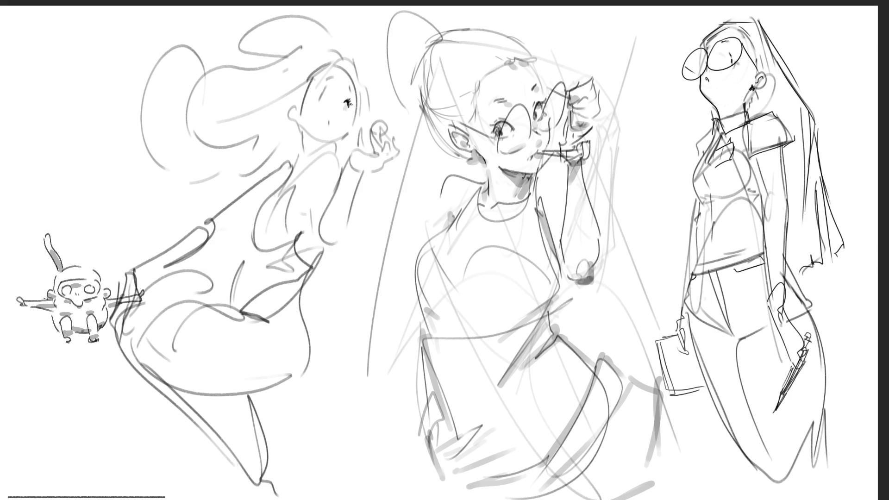
- Add eyebrows to the left woman, discarding trial eye, face and mouth strokes
left_click_drag(324, 87, 326, 94)
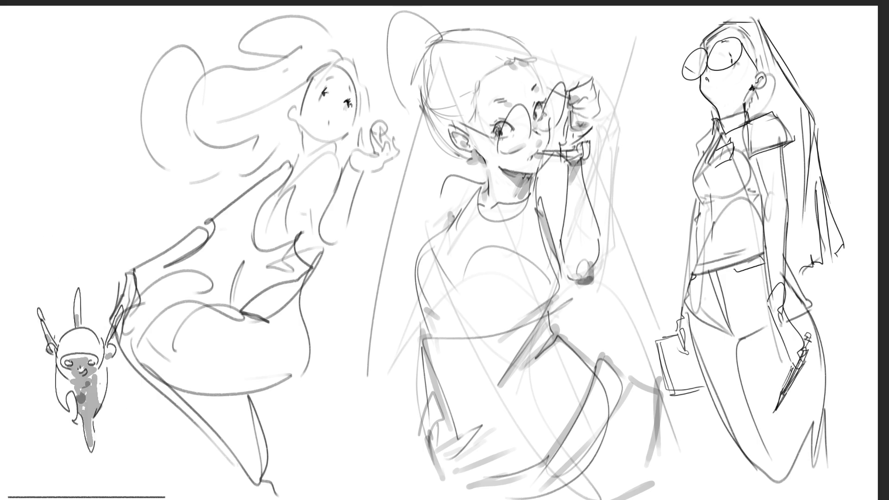
key("ctrl+z")
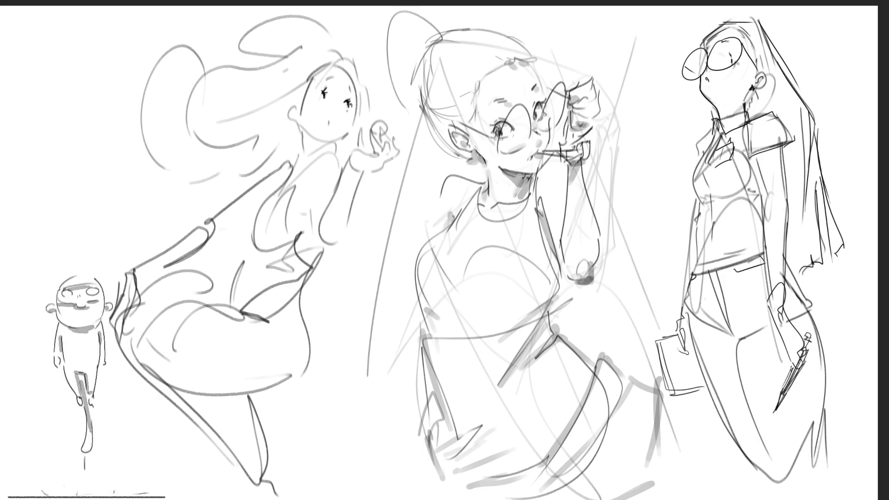
left_click_drag(327, 77, 355, 84)
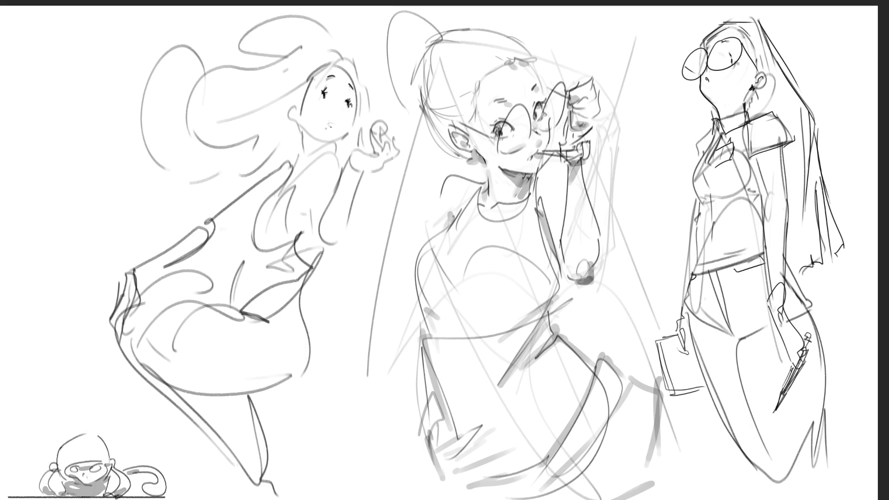
left_click_drag(338, 82, 344, 104)
key("ctrl+z")
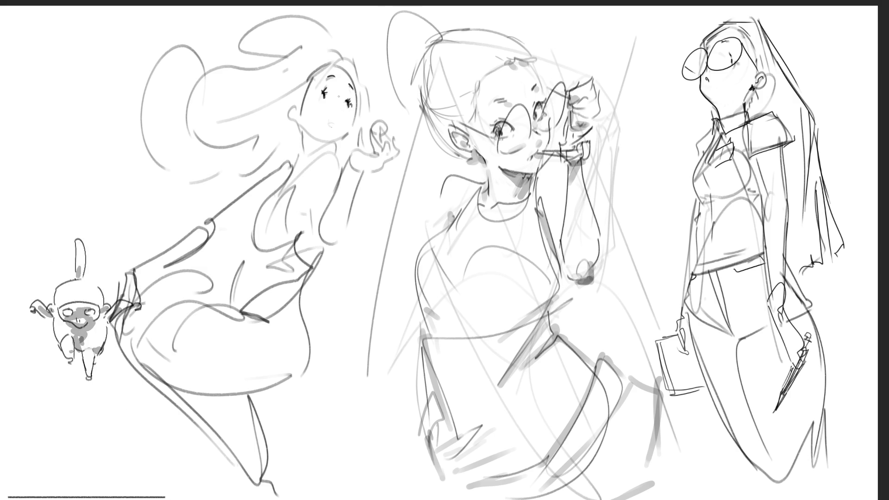
left_click_drag(336, 116, 339, 121)
key("ctrl+z")
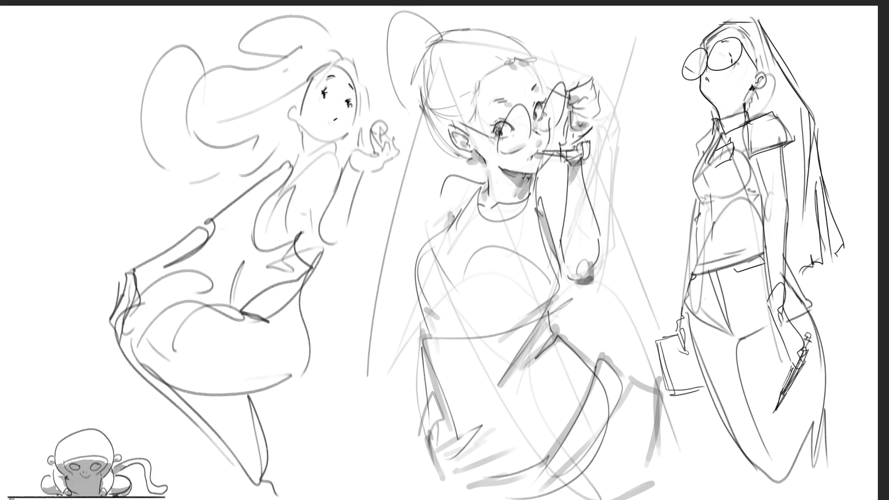
- Redraw the left figure's jaw and ear, and hatch shading across her hair
mouse_move(356, 90)
left_mouse_down()
mouse_move(351, 127)
mouse_move(330, 145)
left_mouse_up()
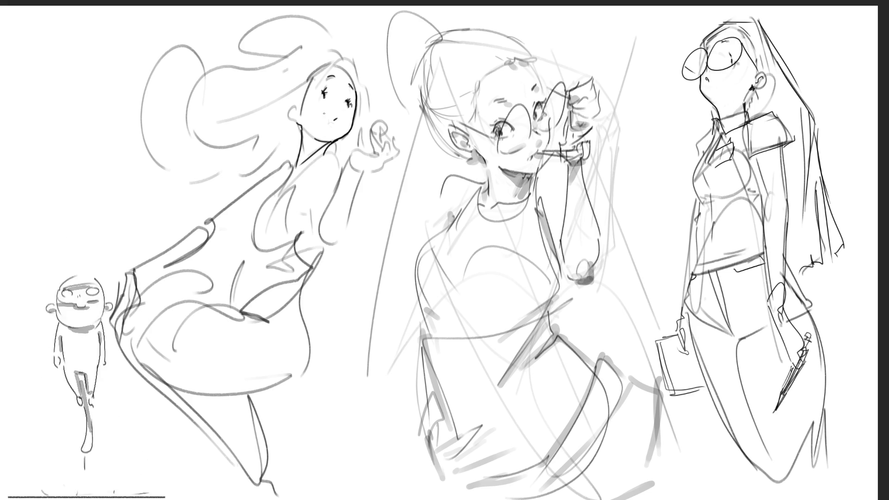
left_click_drag(294, 102, 294, 113)
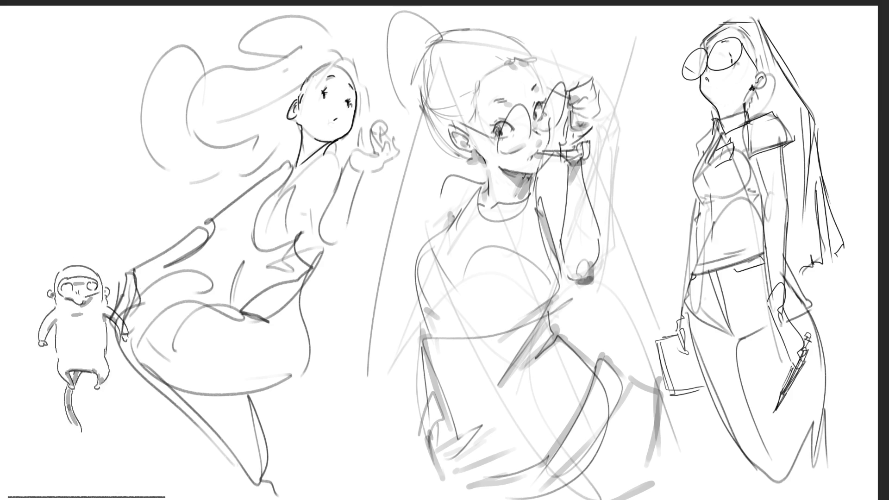
left_click_drag(250, 120, 346, 58)
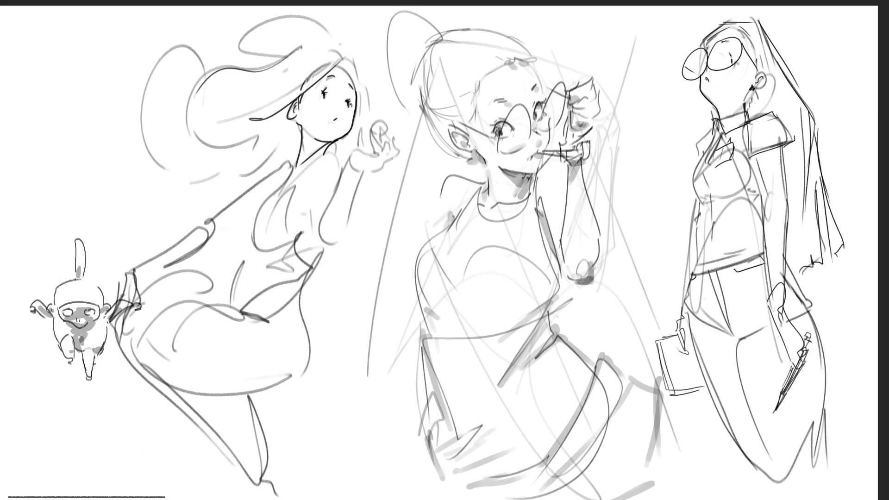
mouse_move(342, 63)
left_mouse_down()
mouse_move(354, 56)
mouse_move(347, 71)
left_mouse_up()
left_click_drag(346, 58, 353, 78)
left_click_drag(353, 65, 359, 92)
left_click_drag(359, 72, 372, 119)
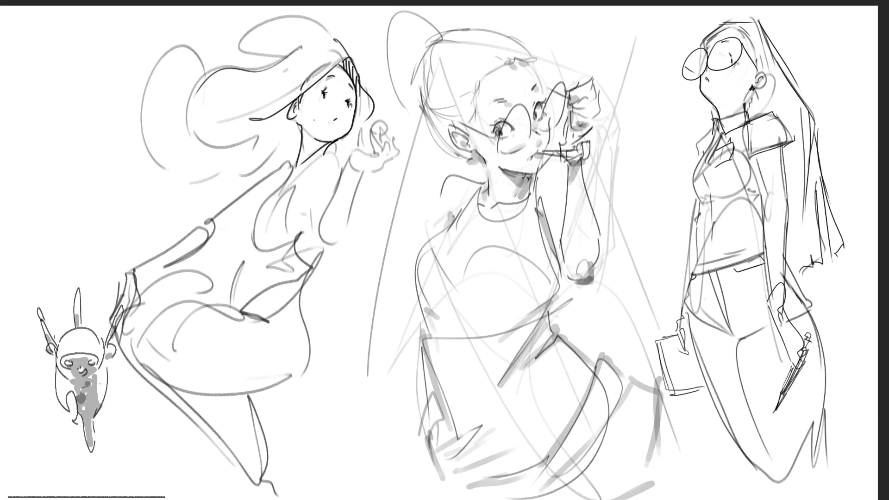
- Darken the left figure's neck, collar and chest contour lines
mouse_move(296, 188)
left_mouse_down()
mouse_move(316, 155)
mouse_move(338, 149)
mouse_move(342, 160)
mouse_move(277, 192)
left_mouse_up()
left_click_drag(296, 158, 255, 237)
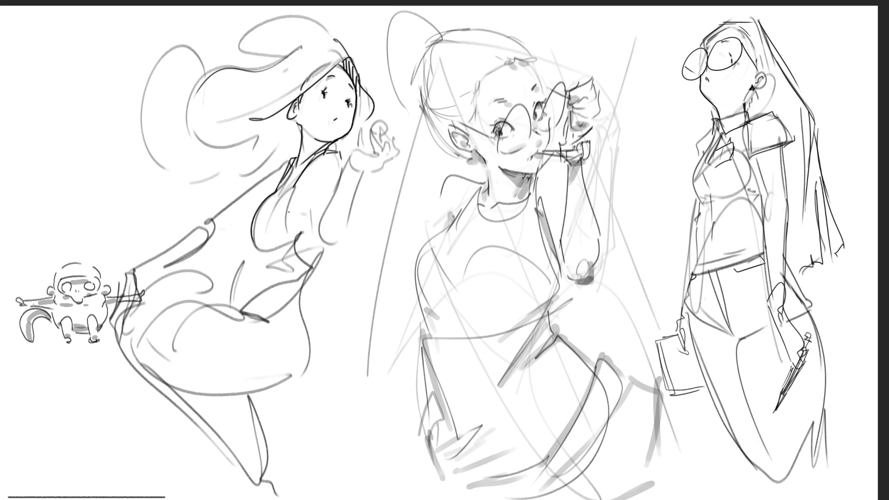
left_click_drag(281, 187, 264, 222)
mouse_move(292, 188)
left_mouse_down()
mouse_move(279, 201)
mouse_move(290, 242)
left_mouse_up()
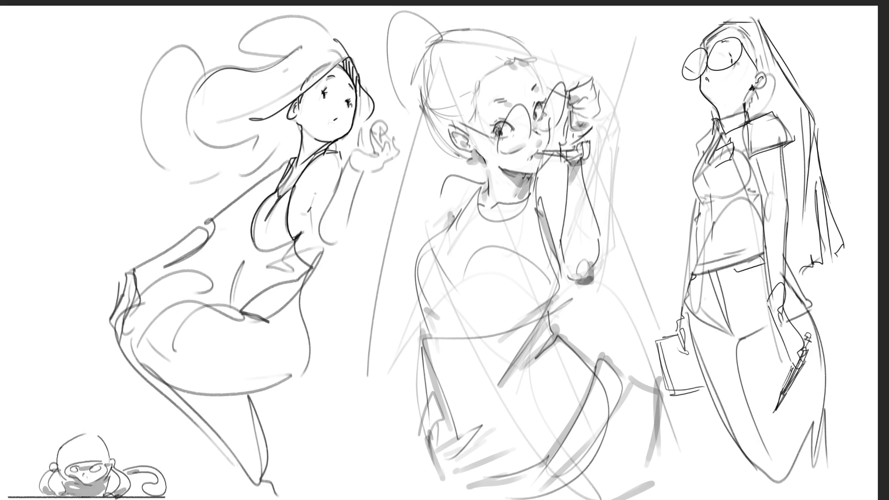
- Trace a darker arm line with upper-arm hatching and strokes at the raised hand
mouse_move(320, 192)
left_mouse_down()
mouse_move(323, 250)
mouse_move(338, 253)
mouse_move(358, 199)
left_mouse_up()
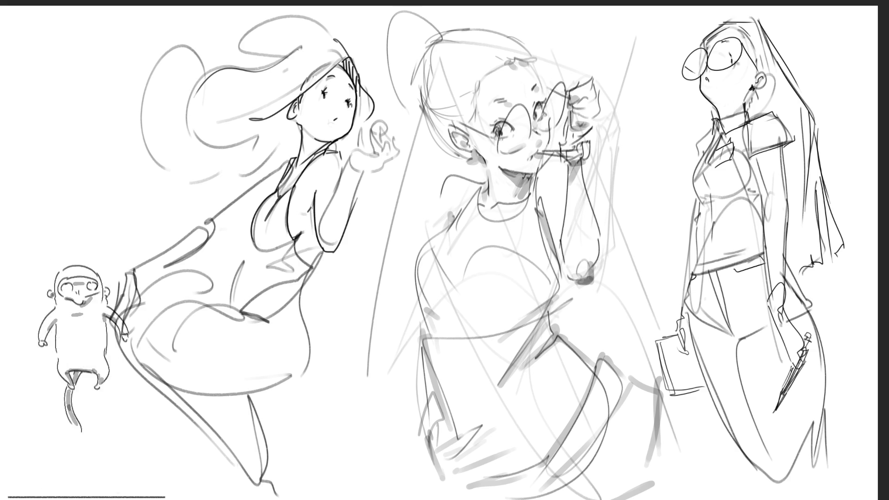
left_click_drag(348, 160, 361, 184)
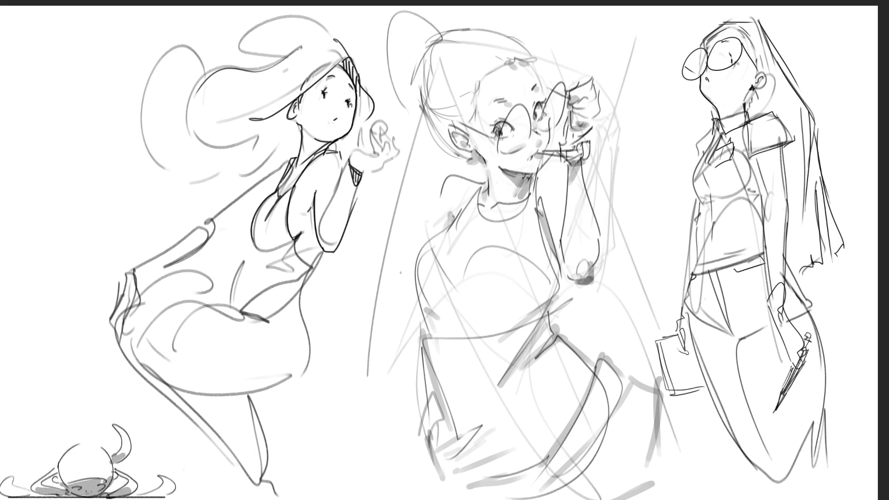
mouse_move(360, 133)
left_mouse_down()
mouse_move(361, 153)
mouse_move(391, 176)
mouse_move(390, 165)
left_mouse_up()
key("ctrl+z")
mouse_move(388, 160)
left_mouse_down()
mouse_move(396, 151)
mouse_move(371, 180)
mouse_move(356, 154)
mouse_move(364, 148)
left_mouse_up()
key("ctrl+z")
key("ctrl+z")
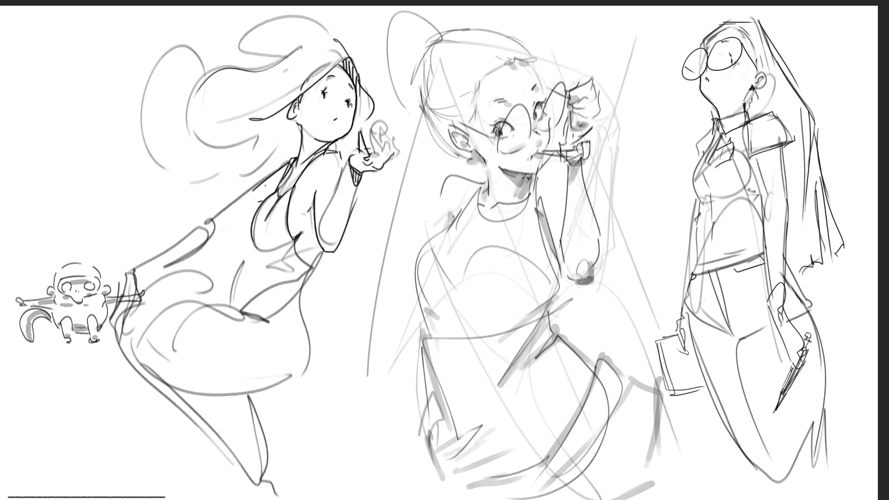
- Add strokes under the left figure's chest curve, discarding a stray stroke on her back
mouse_move(218, 221)
left_mouse_down()
mouse_move(239, 227)
mouse_move(254, 219)
mouse_move(152, 262)
left_mouse_up()
key("ctrl+z")
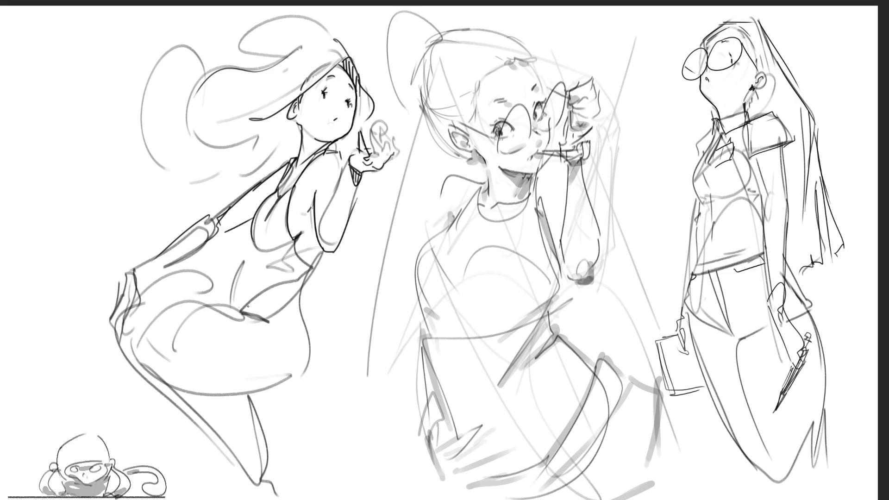
mouse_move(252, 241)
left_mouse_down()
mouse_move(276, 255)
mouse_move(235, 283)
left_mouse_up()
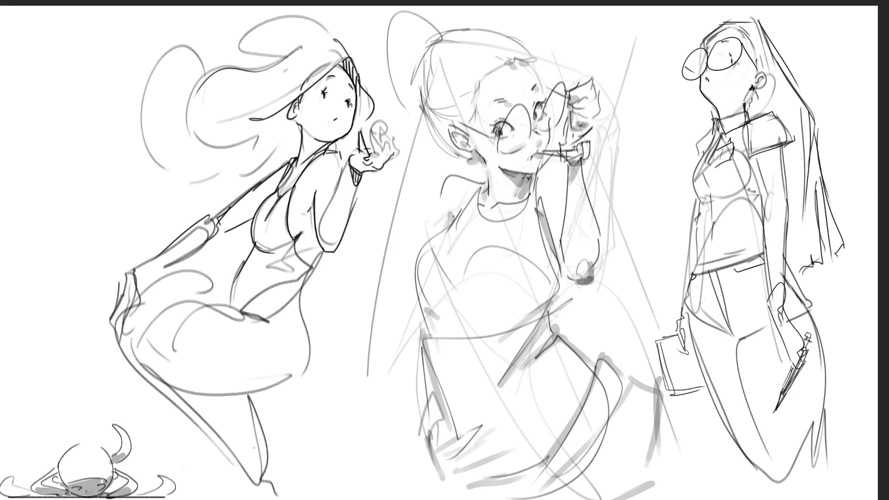
- Draw the left figure's hip curves, leg outline and shoe in dark lines
left_click_drag(134, 329, 160, 360)
key("ctrl+z")
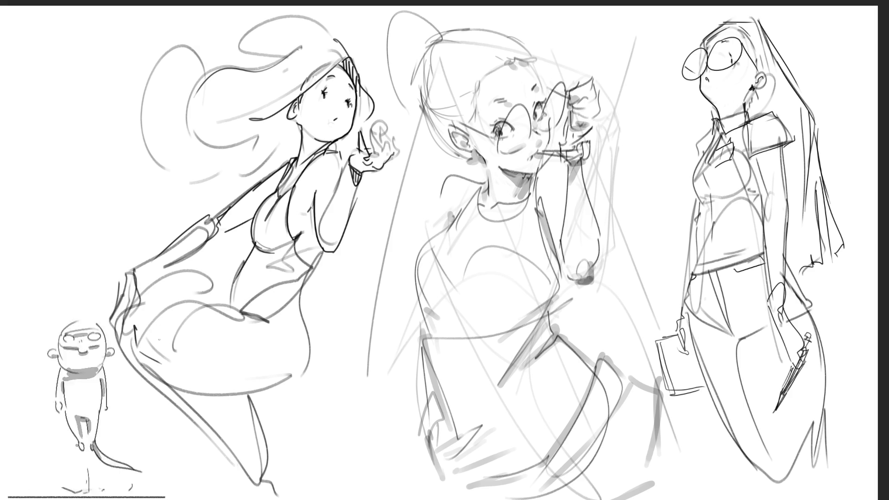
left_click_drag(152, 309, 260, 310)
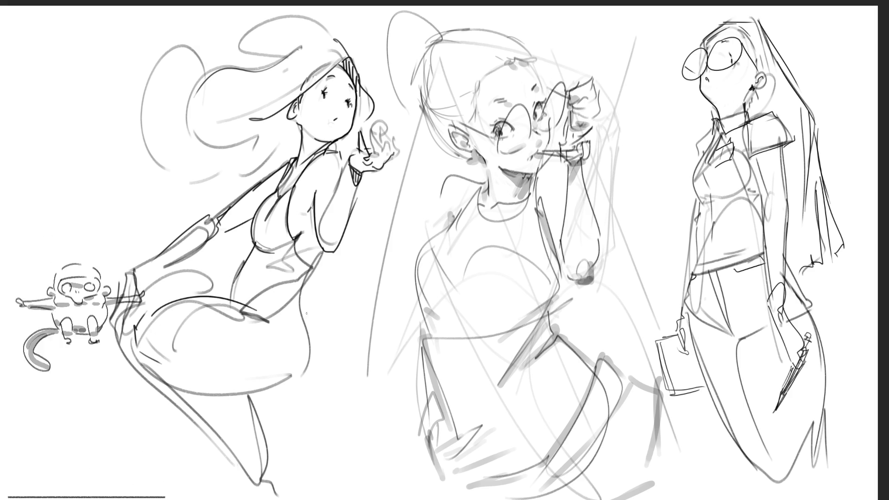
left_click_drag(167, 367, 267, 392)
mouse_move(308, 302)
left_mouse_down()
mouse_move(294, 386)
mouse_move(270, 399)
left_mouse_up()
left_click_drag(204, 377, 271, 475)
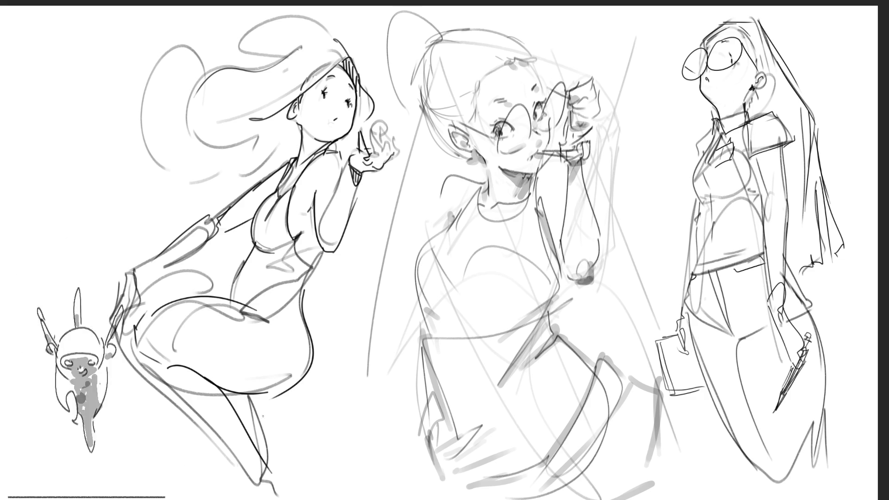
left_click_drag(149, 364, 266, 495)
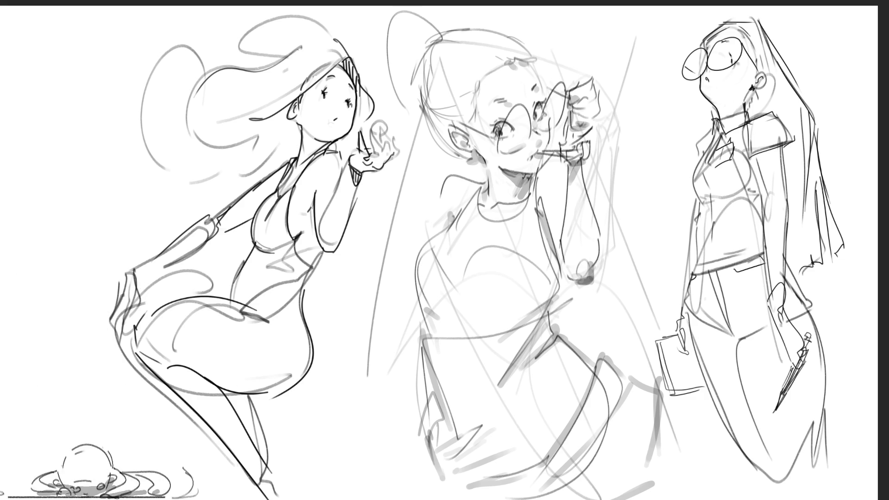
left_click_drag(119, 352, 154, 383)
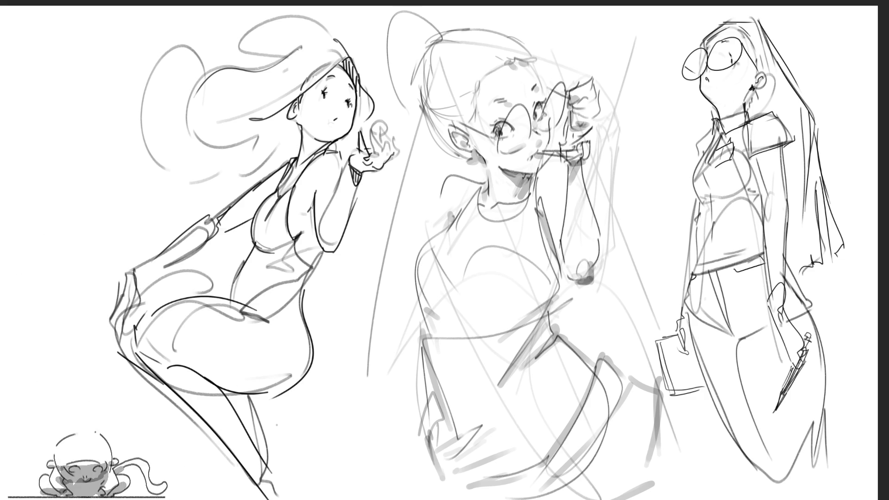
mouse_move(229, 389)
left_mouse_down()
mouse_move(258, 427)
mouse_move(285, 441)
left_mouse_up()
mouse_move(278, 401)
left_mouse_down()
mouse_move(258, 429)
mouse_move(304, 463)
mouse_move(268, 488)
mouse_move(278, 499)
left_mouse_up()
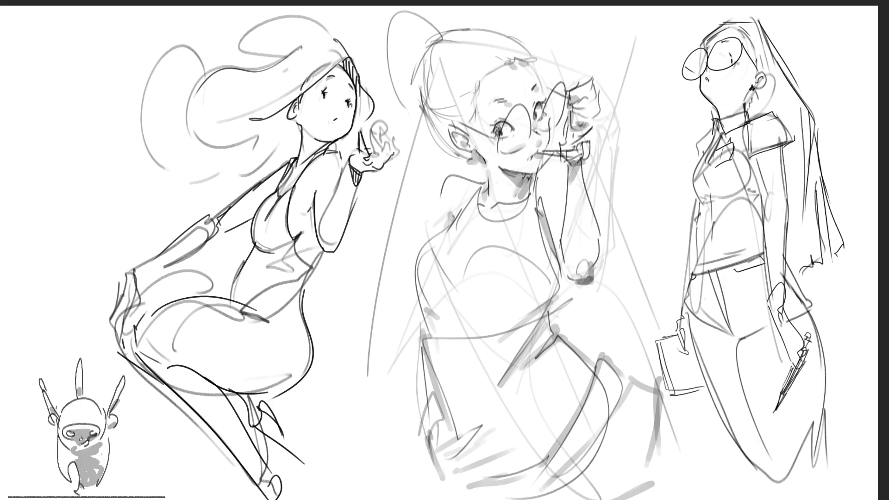
- Redraw the upper hip outline after several retries, and add a curve atop the hand
left_click_drag(137, 304, 234, 267)
key("ctrl+z")
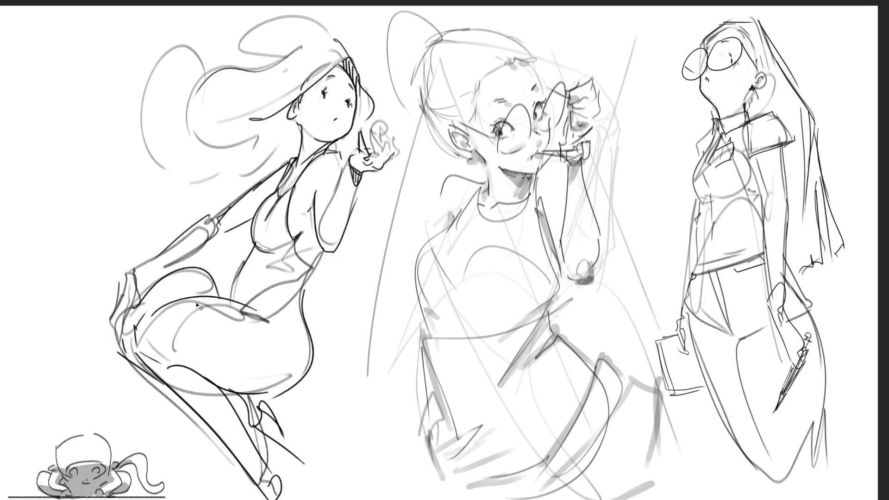
left_click_drag(139, 301, 222, 265)
key("ctrl+z")
left_click_drag(129, 306, 236, 269)
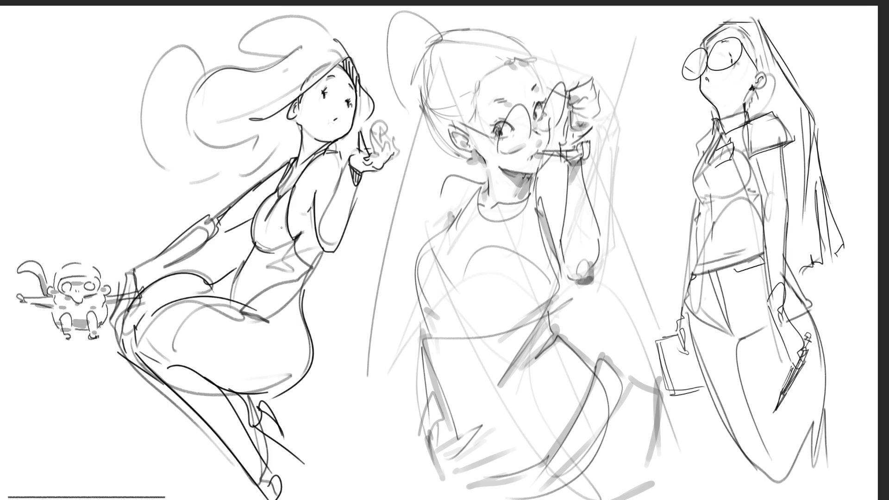
key("ctrl+z")
key("ctrl+z")
mouse_move(178, 289)
left_mouse_down()
mouse_move(224, 265)
mouse_move(234, 276)
left_mouse_up()
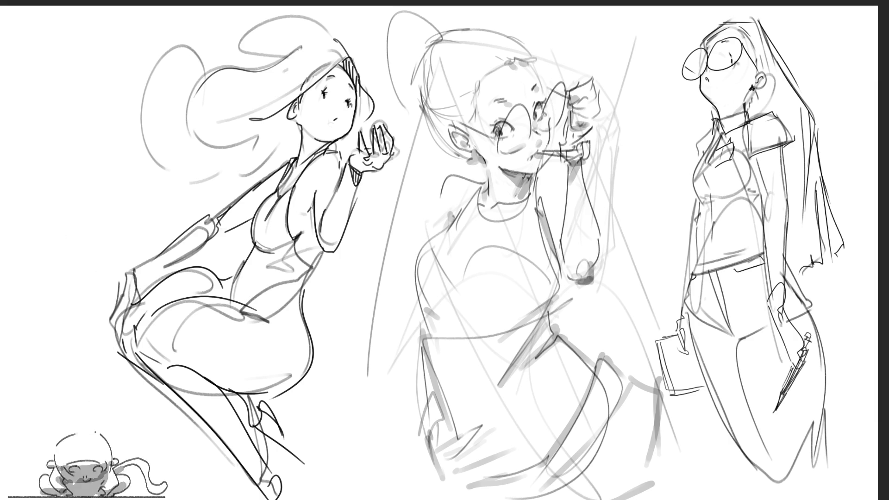
left_click_drag(374, 123, 386, 119)
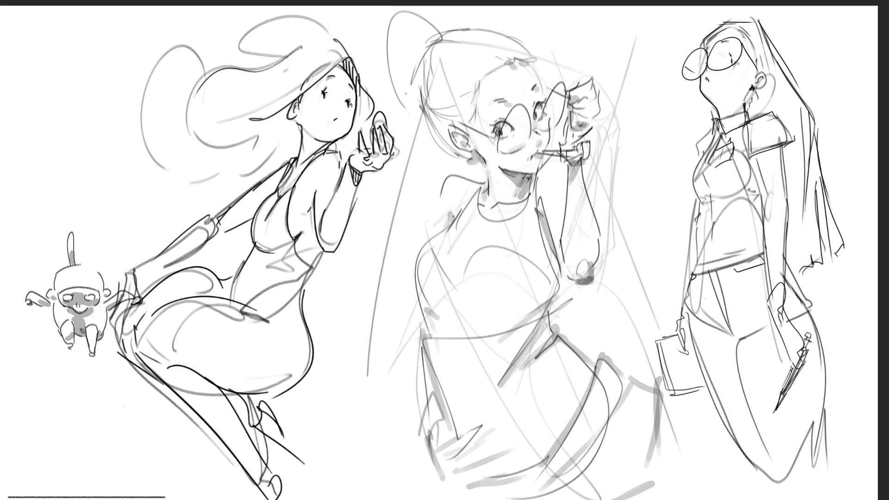
- Sketch curved strokes over and across the left figure's raised hand
mouse_move(399, 112)
left_mouse_down()
mouse_move(365, 155)
mouse_move(390, 151)
left_mouse_up()
mouse_move(386, 143)
left_mouse_down()
mouse_move(393, 135)
mouse_move(362, 131)
mouse_move(391, 115)
mouse_move(373, 164)
mouse_move(381, 152)
mouse_move(398, 155)
left_mouse_up()
key("ctrl+z")
key("ctrl+z")
key("ctrl+z")
key("ctrl+z")
key("ctrl+z")
key("ctrl+z")
left_click_drag(353, 140, 403, 132)
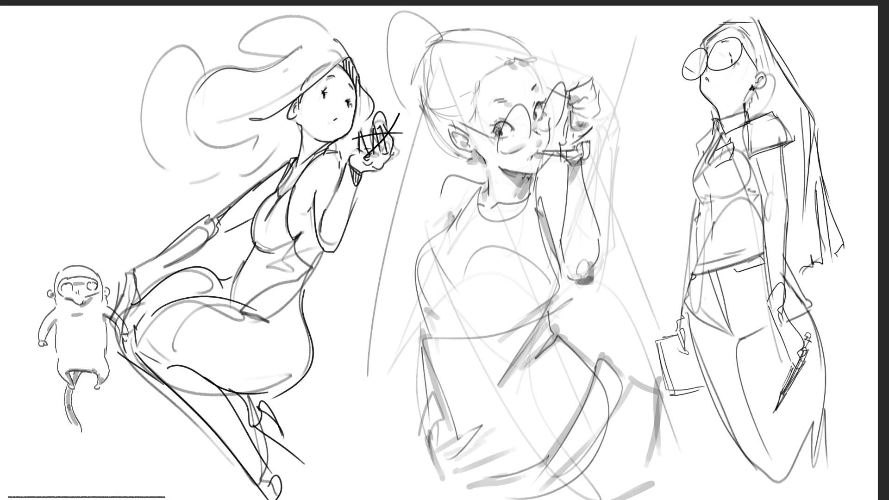
- Hatch shading near the left figure's neck, undoing unwanted marks
left_click_drag(291, 126, 296, 133)
left_click_drag(293, 129, 300, 138)
key("ctrl+z")
mouse_move(297, 136)
left_mouse_down()
mouse_move(309, 150)
mouse_move(303, 159)
mouse_move(252, 185)
left_mouse_up()
key("ctrl+z")
key("ctrl+z")
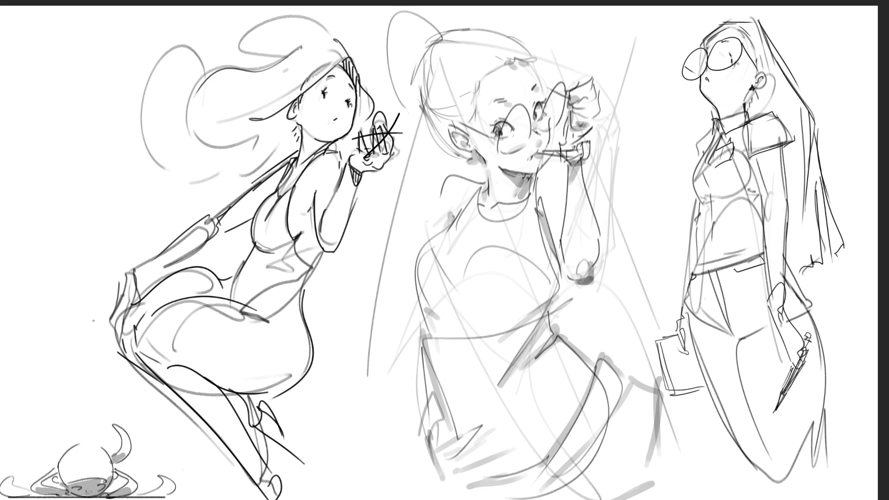
- Draw a hair-to-shoulder stroke and try arcs over the hair top, undoing the last ones
key("ctrl+z")
left_click_drag(289, 151, 204, 177)
key("ctrl+z")
left_click_drag(171, 114, 294, 158)
key("ctrl+z")
left_click_drag(185, 108, 290, 153)
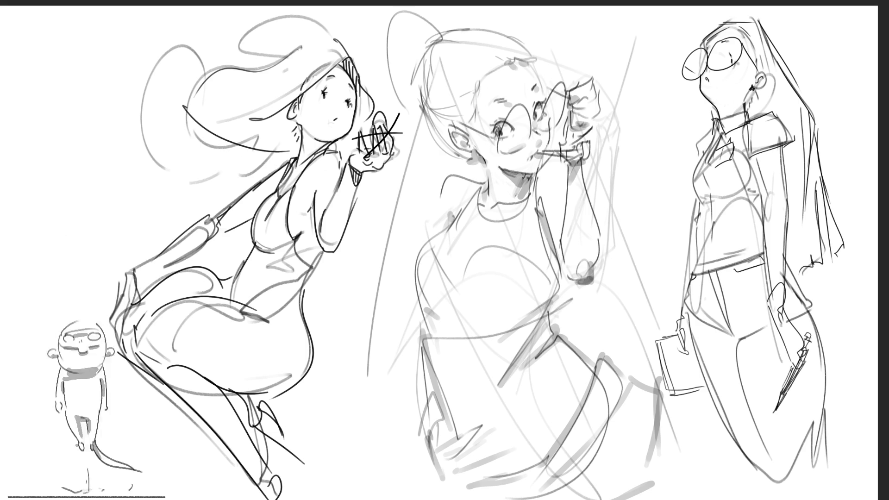
left_click_drag(230, 60, 179, 105)
left_click_drag(223, 70, 288, 58)
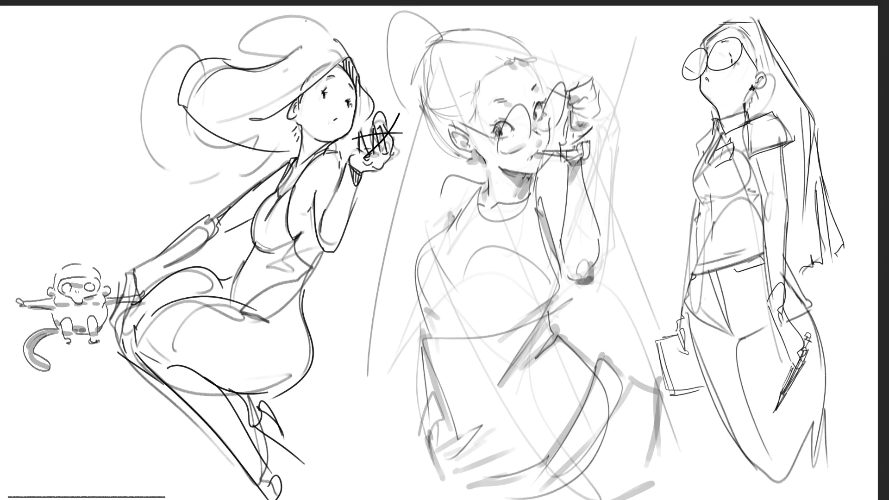
mouse_move(242, 21)
left_mouse_down()
mouse_move(299, 48)
mouse_move(302, 6)
mouse_move(340, 30)
mouse_move(321, 45)
left_mouse_up()
key("ctrl+z")
key("ctrl+z")
key("ctrl+z")
key("ctrl+z")
- Outline the top and left side of the left figure's hair with flowing arcs
left_click_drag(311, 8, 336, 38)
left_click_drag(217, 50, 307, 6)
left_click_drag(233, 52, 269, 50)
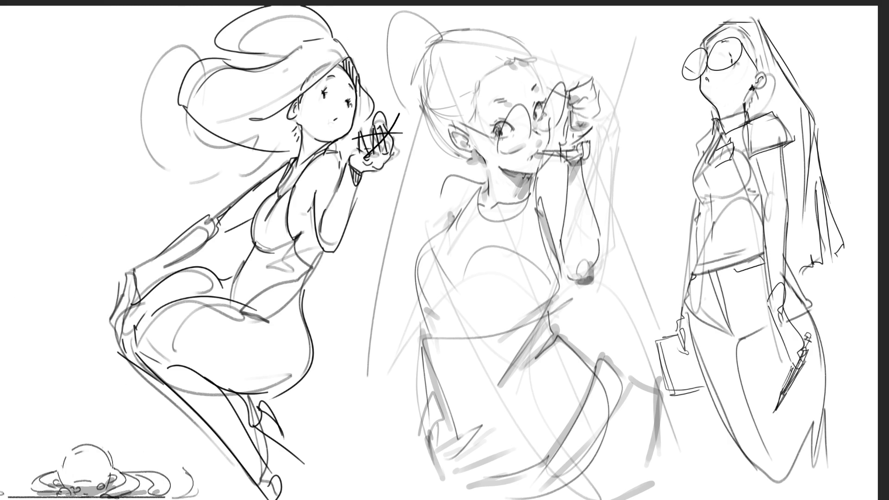
mouse_move(211, 34)
left_mouse_down()
mouse_move(204, 185)
mouse_move(245, 154)
left_mouse_up()
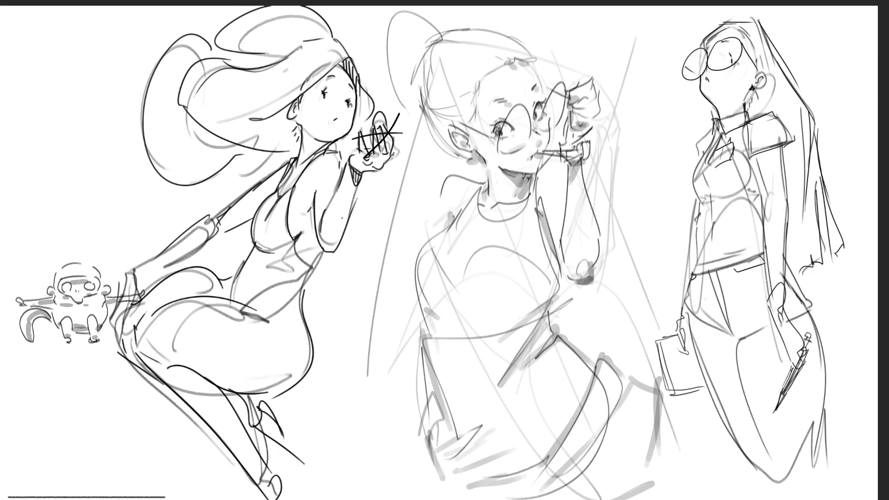
mouse_move(166, 64)
left_mouse_down()
mouse_move(208, 43)
mouse_move(265, 45)
mouse_move(321, 8)
left_mouse_up()
left_click_drag(347, 43, 304, 84)
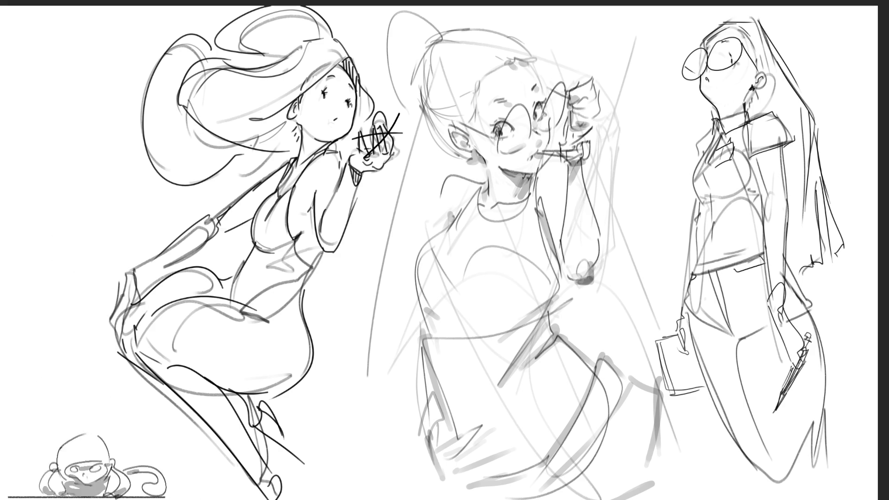
- Add faint strokes in the lower hair, then undo them
left_click_drag(148, 164, 168, 151)
mouse_move(169, 183)
left_mouse_down()
mouse_move(206, 127)
mouse_move(224, 134)
left_mouse_up()
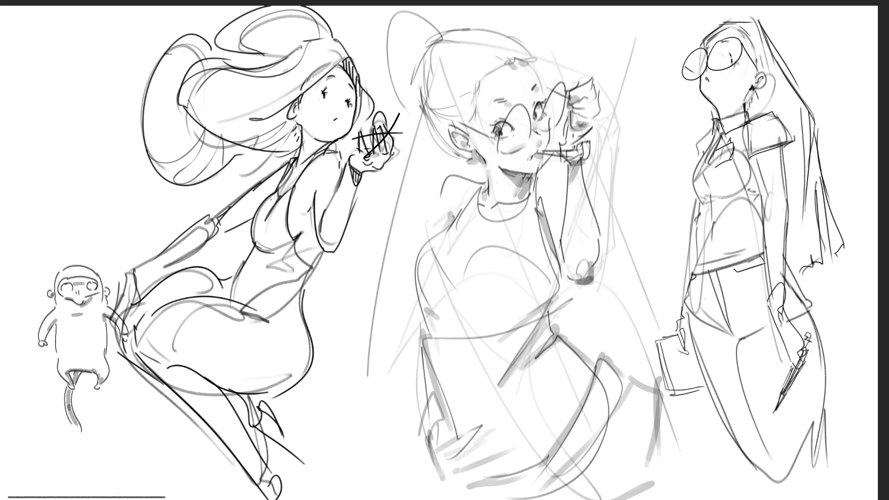
key("ctrl+z")
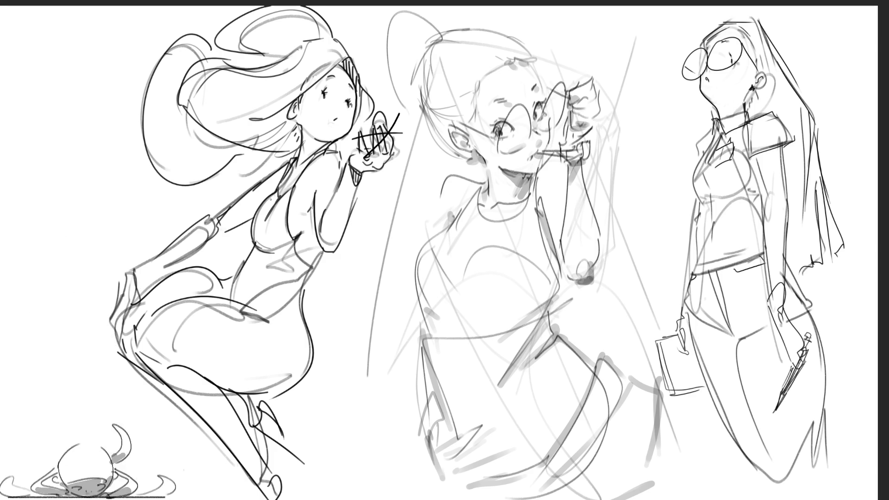
- Darken the middle woman's glasses lens and bridge, and draw her eyebrow
left_click_drag(532, 132, 544, 130)
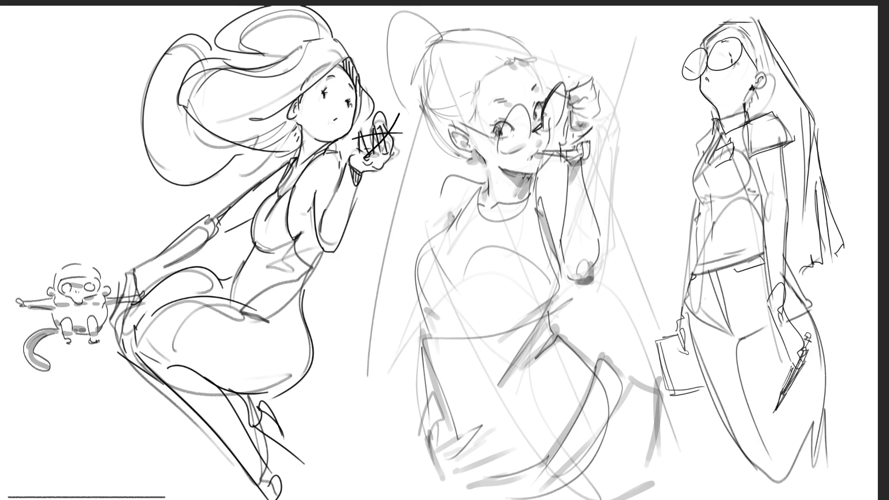
mouse_move(512, 108)
left_mouse_down()
mouse_move(500, 146)
mouse_move(516, 135)
mouse_move(528, 148)
mouse_move(530, 126)
mouse_move(530, 136)
left_mouse_up()
key("ctrl+z")
key("ctrl+z")
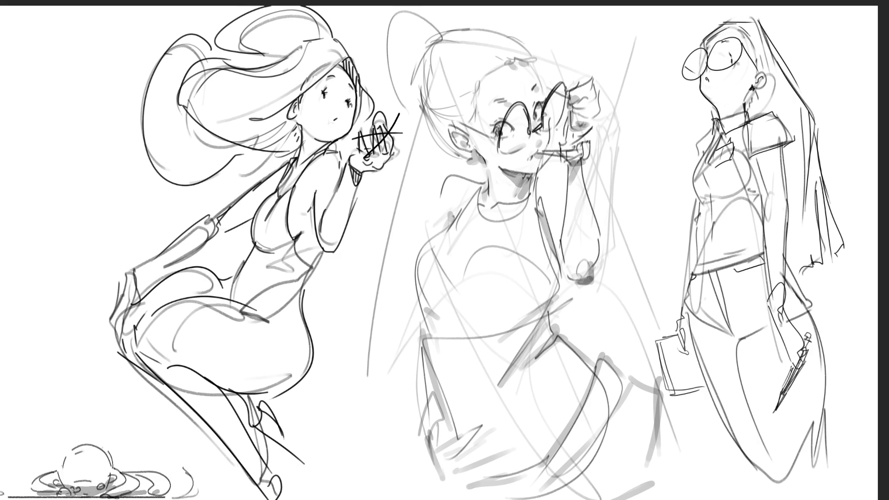
mouse_move(532, 101)
left_mouse_down()
mouse_move(535, 114)
mouse_move(509, 102)
left_mouse_up()
left_click_drag(496, 105, 509, 106)
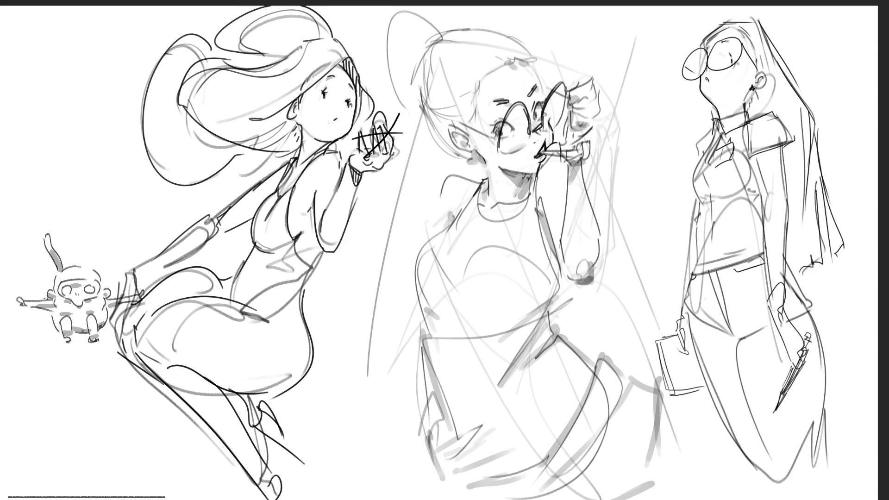
- Darken the middle woman's shoulder, arm, mouth accent, hand shadow and both forearm edges
mouse_move(481, 186)
left_mouse_down()
mouse_move(459, 174)
mouse_move(436, 224)
left_mouse_up()
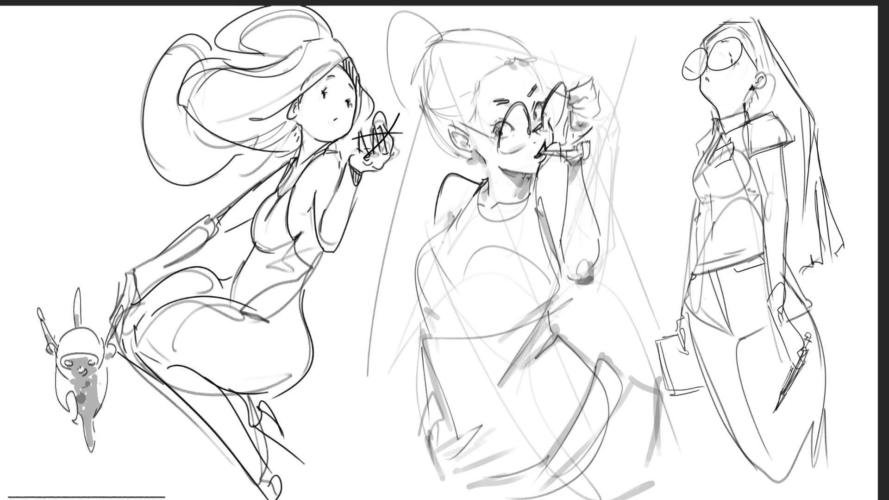
left_click_drag(546, 198, 547, 226)
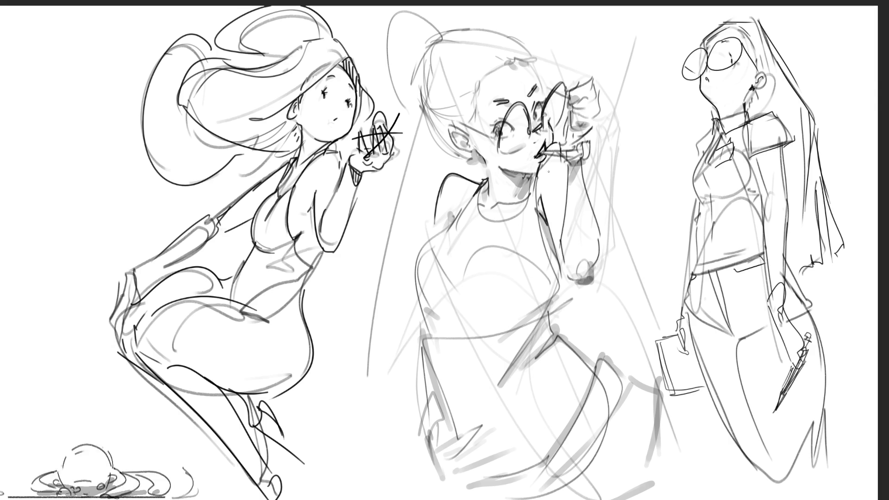
mouse_move(544, 154)
left_mouse_down()
mouse_move(540, 168)
mouse_move(582, 185)
left_mouse_up()
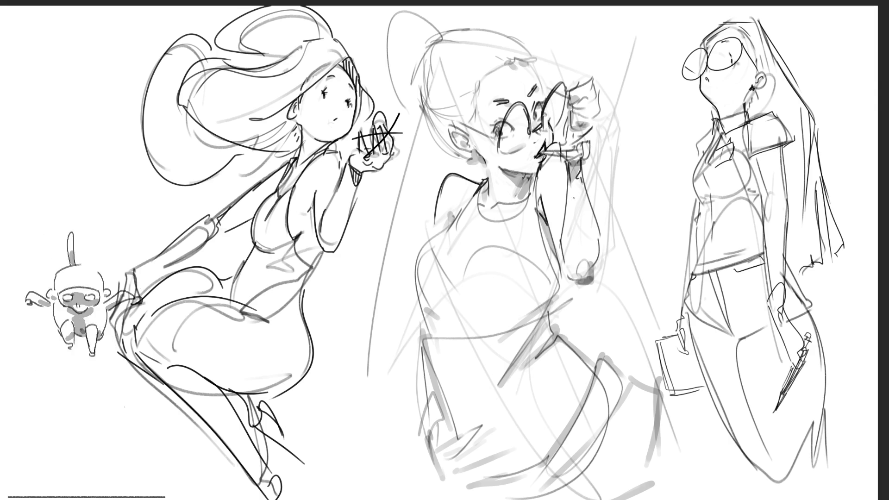
left_click_drag(574, 288, 598, 275)
left_click_drag(602, 237, 598, 278)
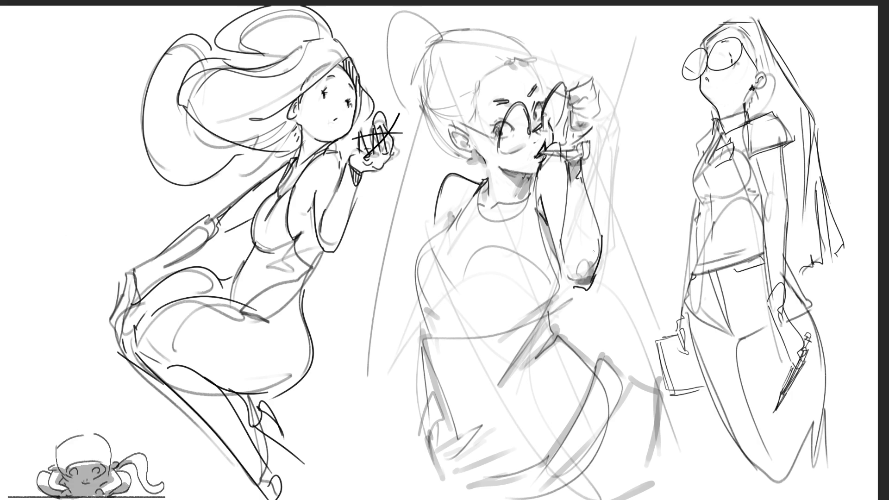
left_click_drag(548, 240, 566, 282)
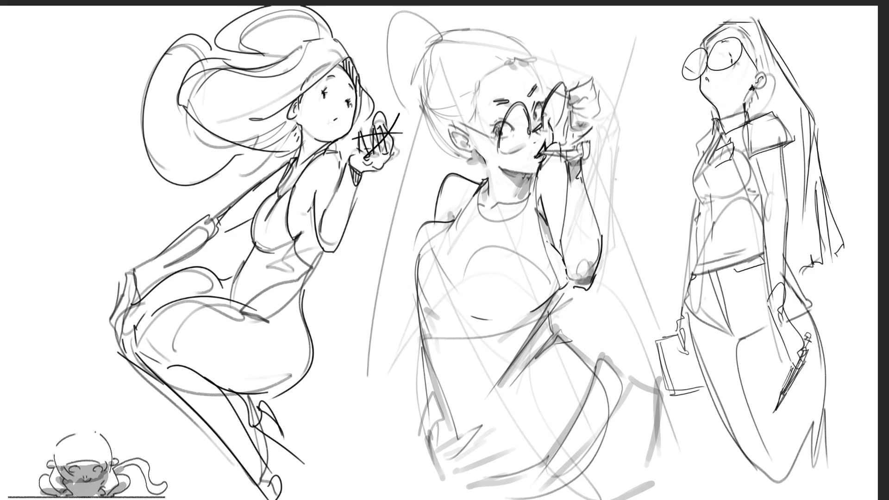
- Ink the middle woman's hair and face outline with a line to her mouth, then mirror the view
left_click_drag(431, 42, 417, 116)
mouse_move(426, 58)
left_mouse_down()
mouse_move(410, 112)
mouse_move(440, 157)
left_mouse_up()
left_click_drag(393, 141, 476, 154)
left_click_drag(436, 28, 487, 32)
left_click_drag(522, 23, 535, 59)
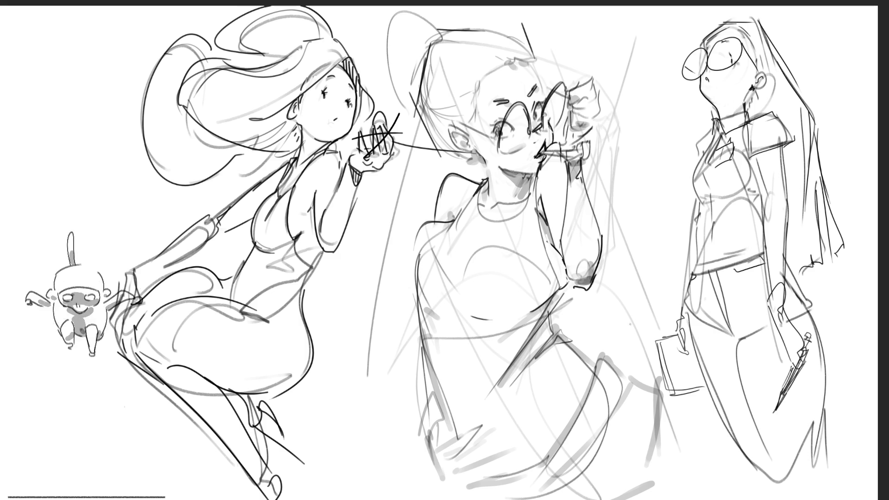
key("m")
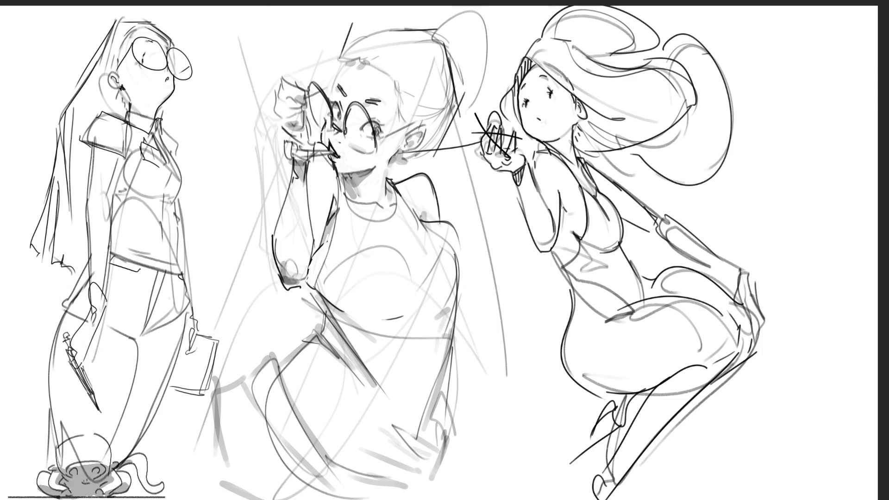
- Shift all the sketches to the right with Free Transform
key("ctrl+t")
mouse_move(468, 296)
left_mouse_down()
mouse_move(482, 288)
mouse_move(558, 296)
left_mouse_up()
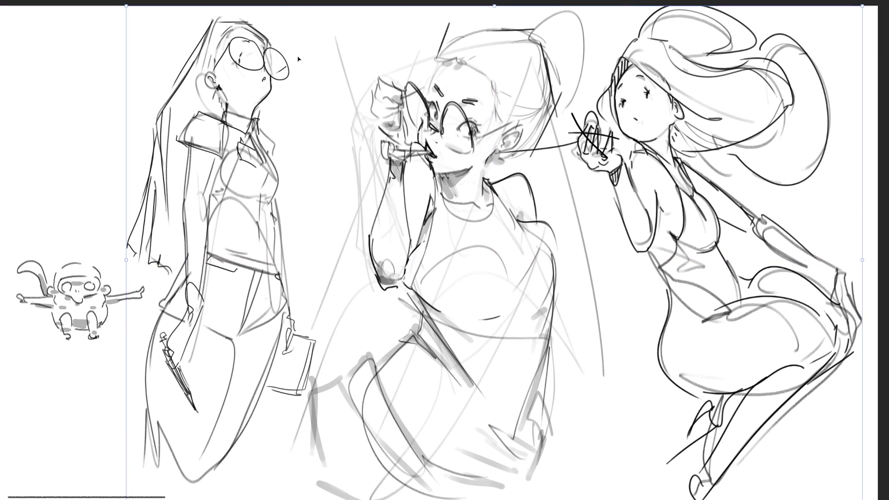
key("Return")
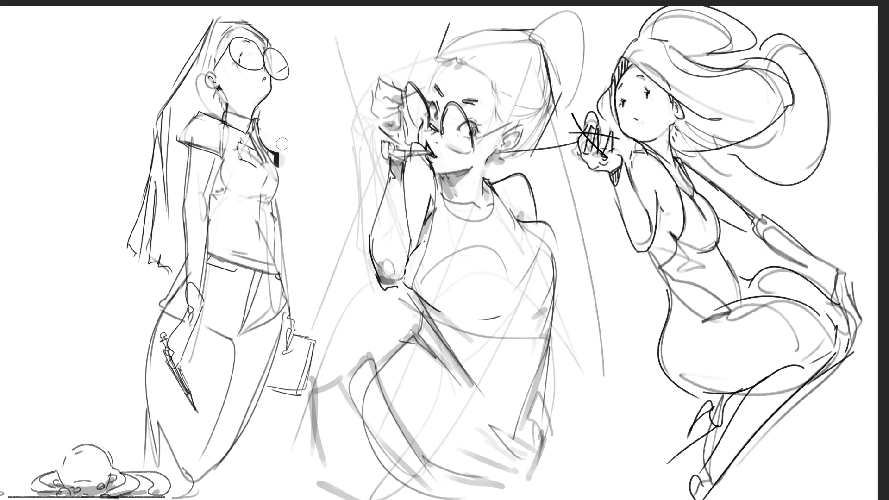
- Ink the glasses woman's chest edge in thinner strokes and double the waistband line
mouse_move(279, 160)
left_mouse_down()
mouse_move(278, 185)
mouse_move(281, 163)
left_mouse_up()
key("ctrl+z")
key("ctrl+z")
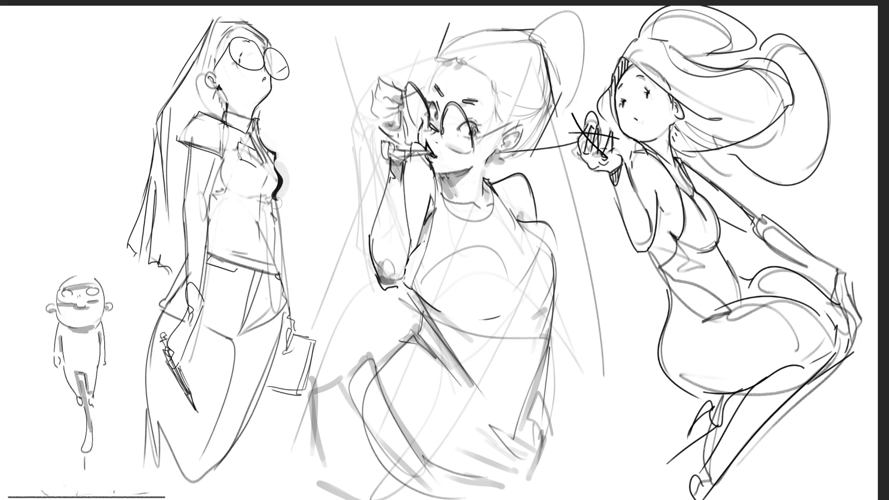
left_click_drag(273, 196, 275, 275)
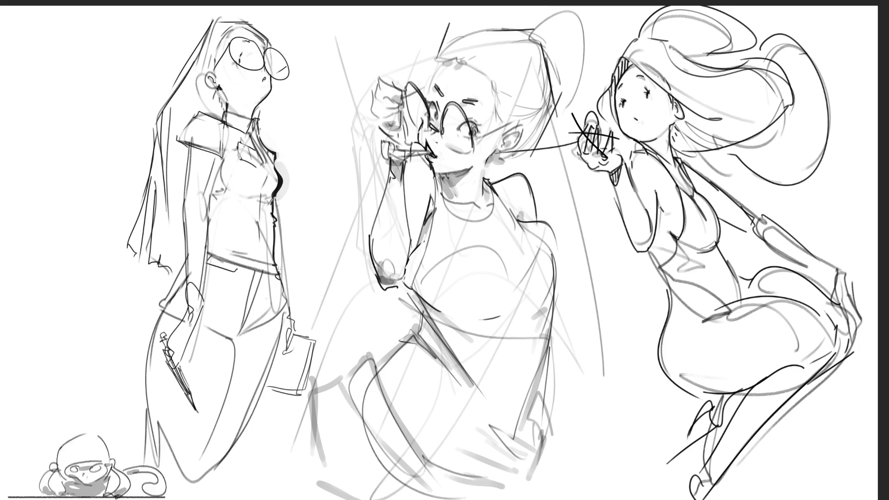
left_click_drag(221, 250, 273, 265)
left_click_drag(208, 257, 278, 277)
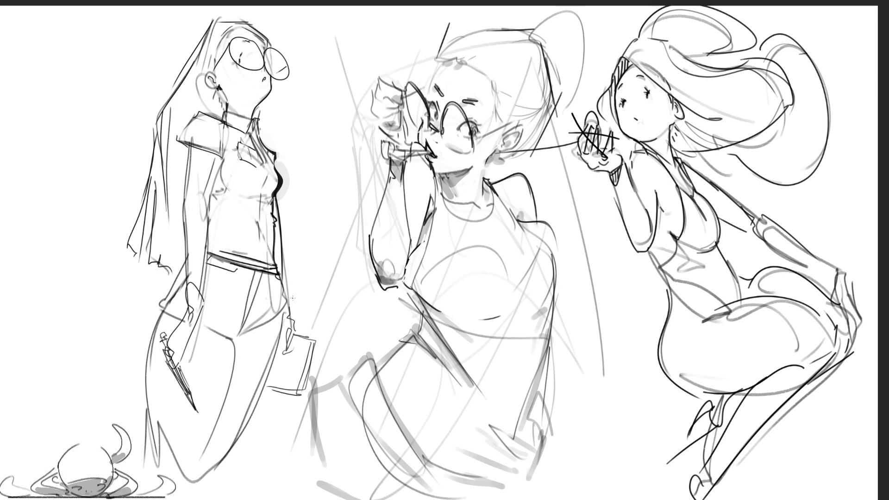
- Ink the glasses woman's hip down toward the book and along the leg
left_click_drag(286, 288, 293, 304)
mouse_move(277, 275)
left_mouse_down()
mouse_move(285, 293)
mouse_move(239, 337)
left_mouse_up()
mouse_move(296, 300)
left_mouse_down()
mouse_move(247, 332)
mouse_move(279, 304)
mouse_move(278, 359)
left_mouse_up()
left_click_drag(279, 351, 248, 422)
left_click_drag(198, 467, 179, 499)
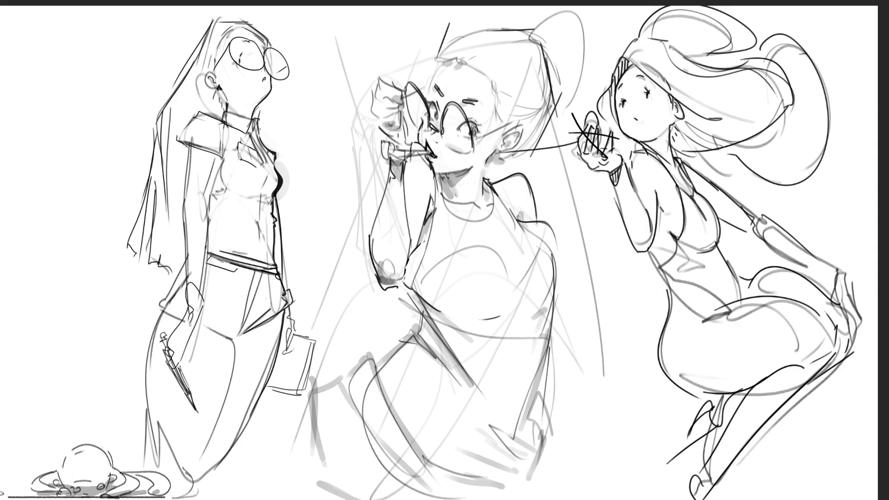
- Darken the jacket collar's corner, edge and top, plus lines below it
left_click_drag(178, 140, 226, 163)
mouse_move(177, 140)
left_mouse_down()
mouse_move(210, 104)
mouse_move(221, 121)
mouse_move(228, 113)
mouse_move(208, 94)
left_mouse_up()
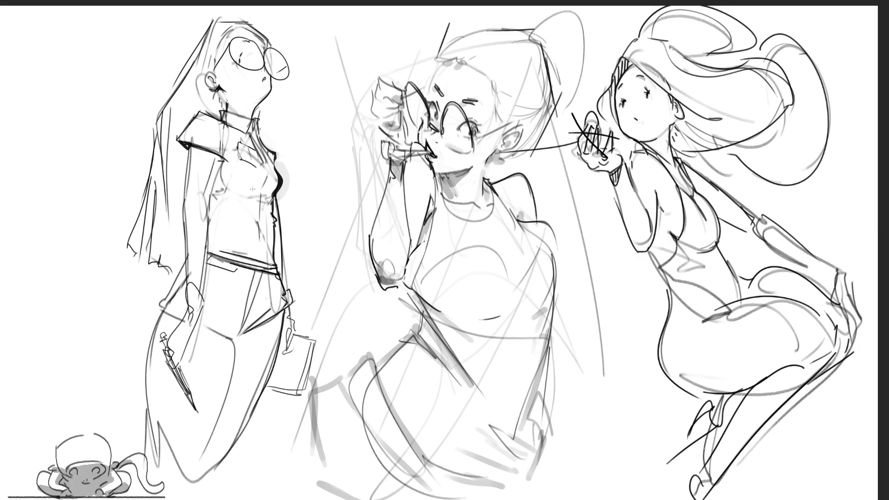
mouse_move(218, 155)
left_mouse_down()
mouse_move(205, 201)
mouse_move(203, 290)
left_mouse_up()
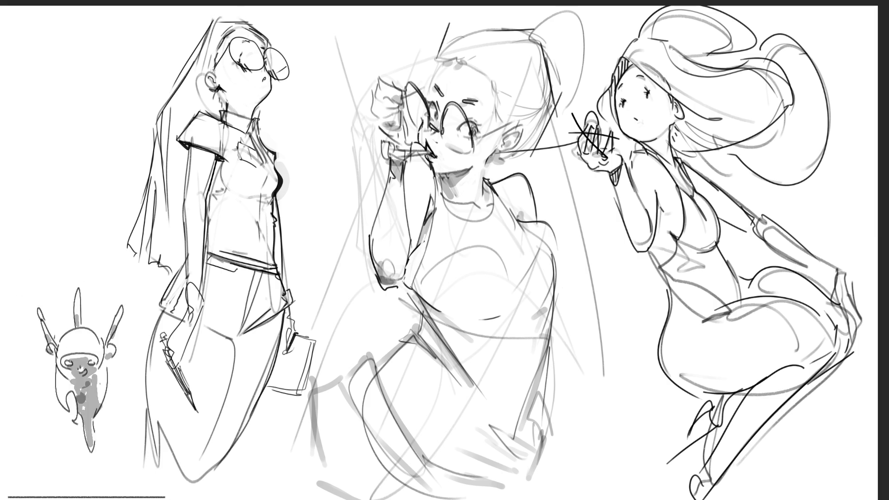
- Sketch the top of the hair and long strands down the left, undoing three sweeping strands
left_click_drag(240, 19, 272, 55)
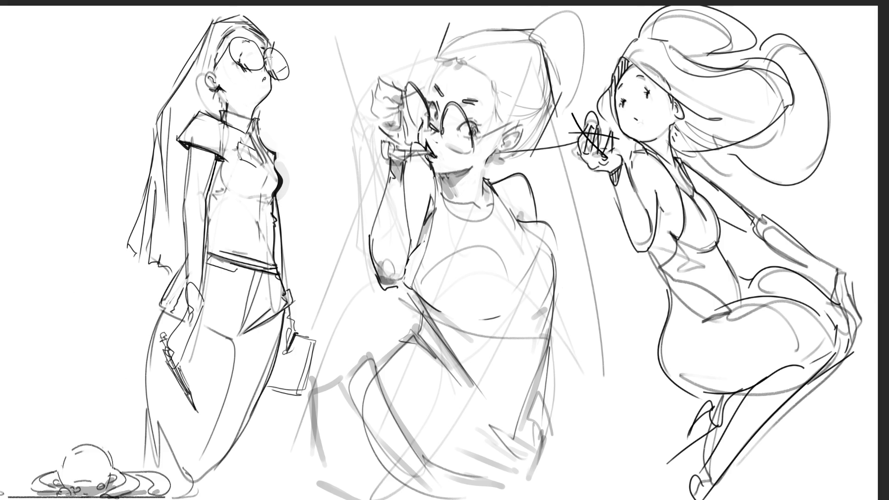
left_click_drag(209, 22, 145, 133)
left_click_drag(163, 100, 111, 217)
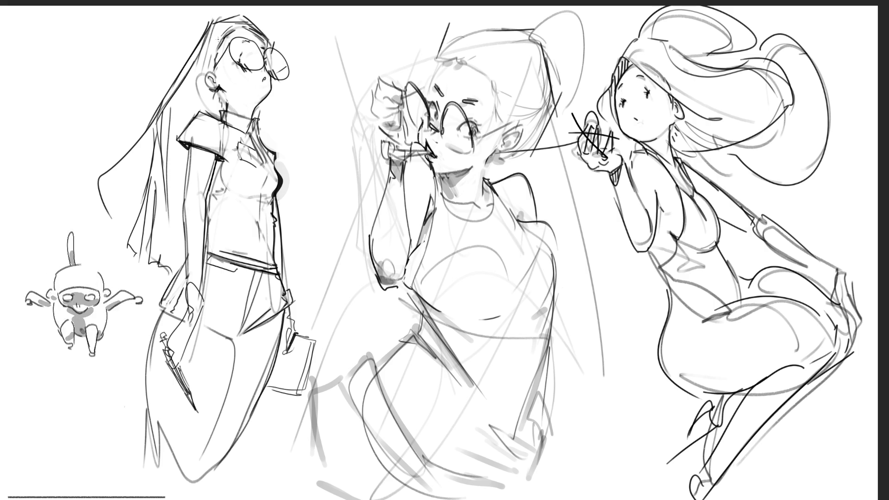
left_click_drag(217, 37, 320, 148)
left_click_drag(215, 41, 357, 168)
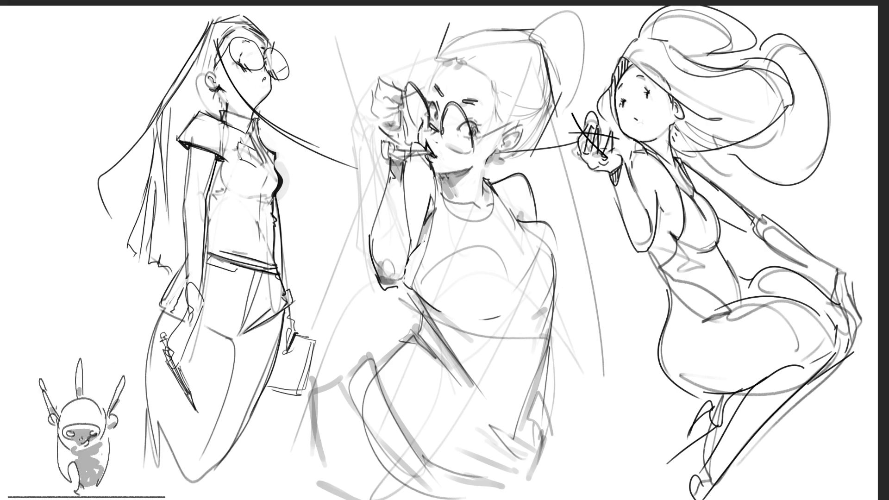
mouse_move(278, 88)
left_mouse_down()
mouse_move(348, 162)
mouse_move(297, 114)
mouse_move(345, 246)
left_mouse_up()
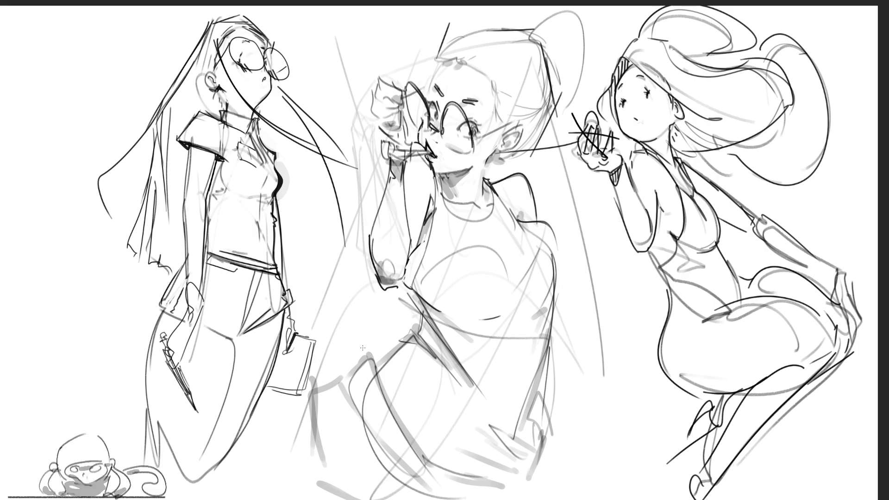
key("ctrl+z")
key("ctrl+z")
key("ctrl+z")
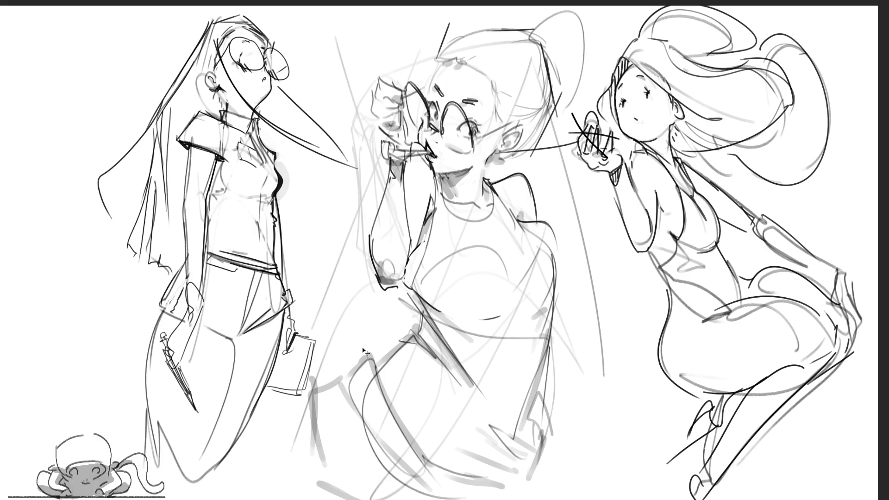
- Draw new strands sweeping right from the neck and down past the chest
mouse_move(212, 91)
left_mouse_down()
mouse_move(307, 111)
mouse_move(312, 121)
left_mouse_up()
key("ctrl+z")
key("ctrl+z")
left_click_drag(213, 93, 324, 99)
left_click_drag(212, 98, 336, 122)
mouse_move(263, 116)
left_mouse_down()
mouse_move(330, 226)
mouse_move(330, 212)
left_mouse_up()
key("ctrl+z")
key("ctrl+z")
key("ctrl+z")
key("ctrl+z")
left_click_drag(283, 200, 322, 238)
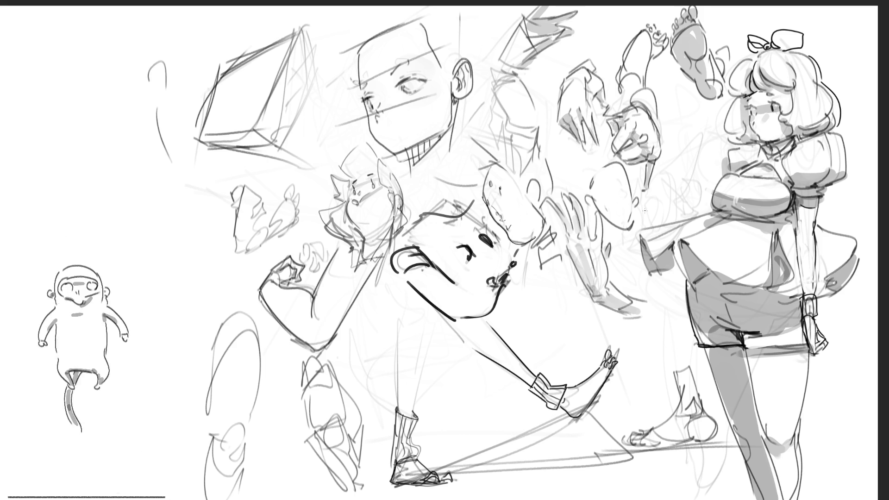
- Ink vertical contour lines on the leg sketch, retrying the shin stroke
left_click_drag(207, 344, 210, 393)
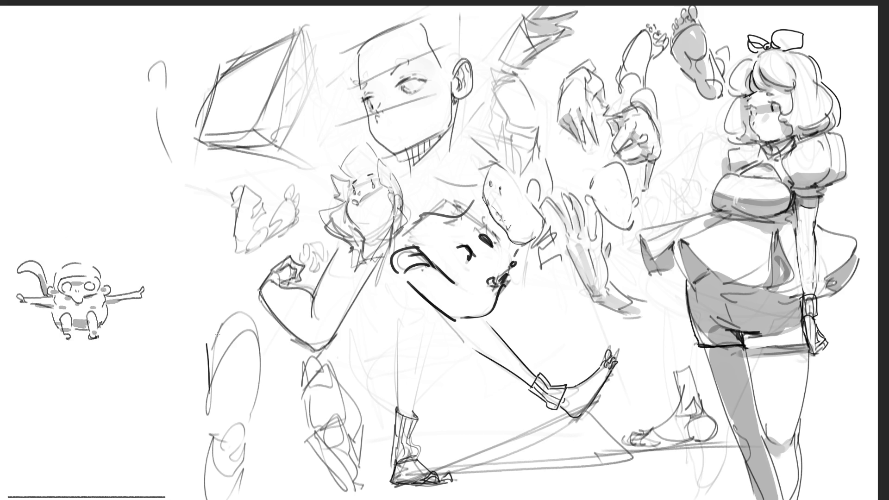
mouse_move(214, 335)
left_mouse_down()
mouse_move(244, 302)
mouse_move(253, 428)
left_mouse_up()
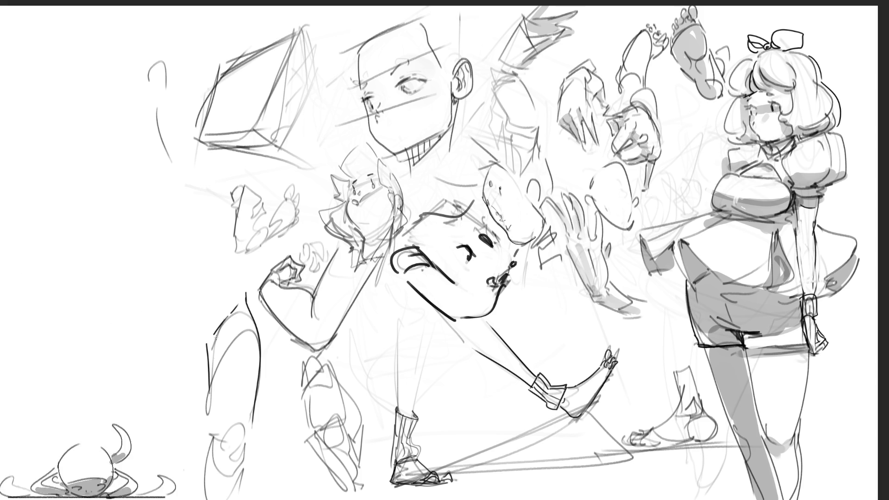
left_click_drag(213, 335, 212, 352)
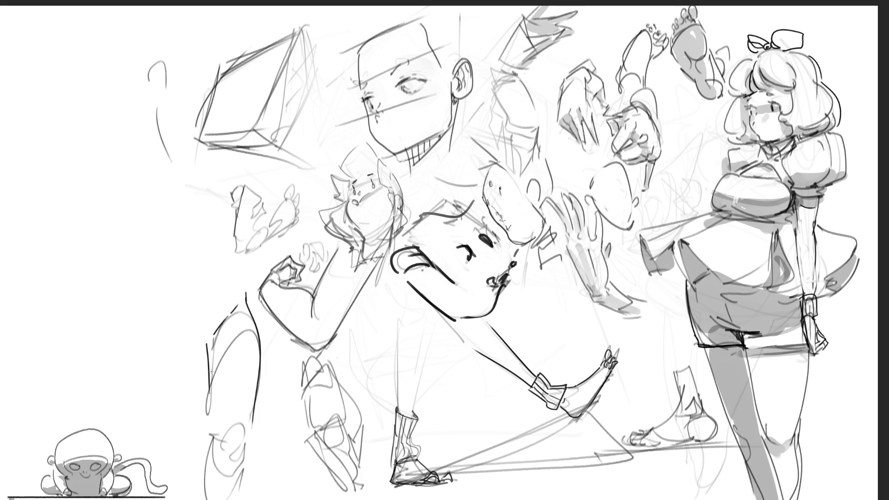
mouse_move(210, 385)
left_mouse_down()
mouse_move(218, 457)
mouse_move(235, 456)
mouse_move(219, 448)
left_mouse_up()
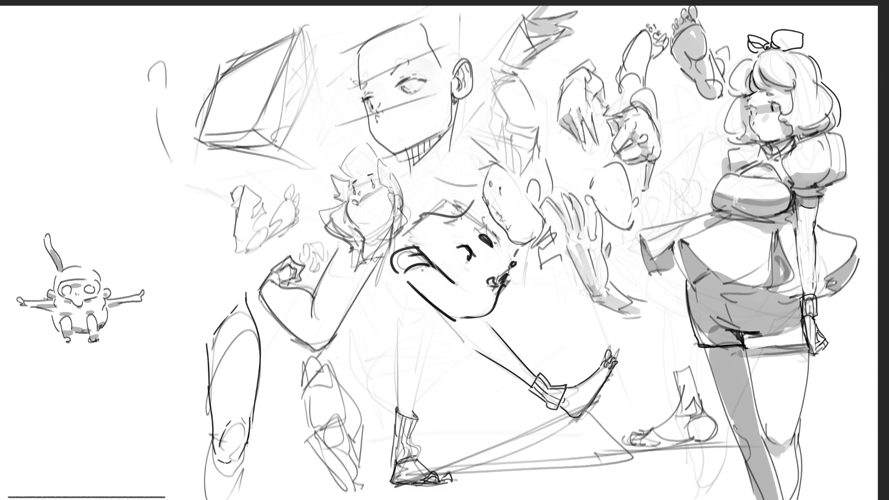
left_click_drag(249, 443, 236, 491)
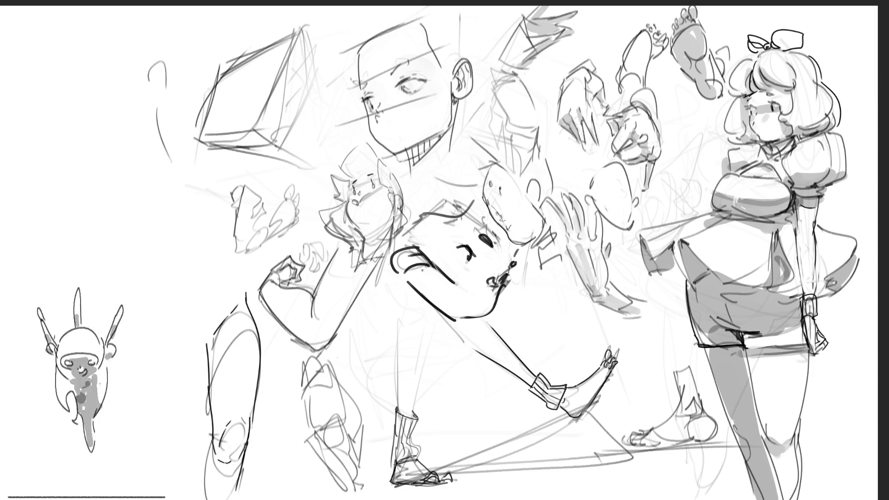
key("ctrl+z")
left_click_drag(254, 424, 245, 494)
key("ctrl+z")
key("ctrl+z")
key("ctrl+z")
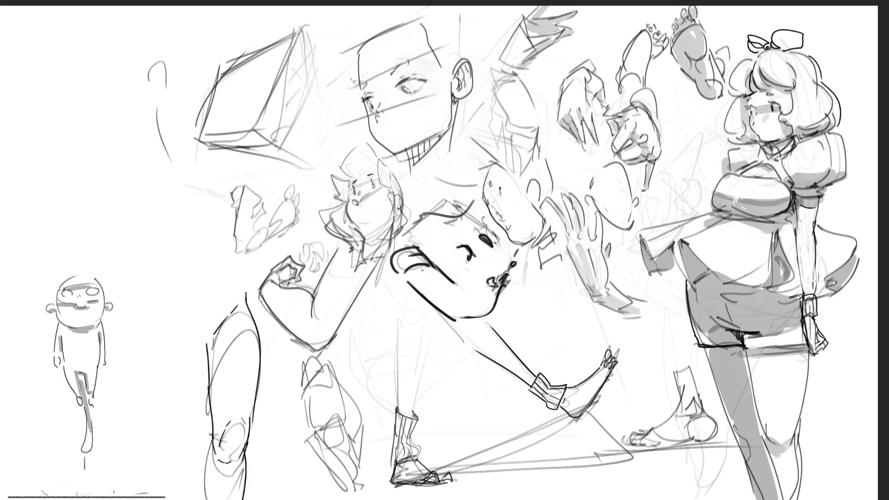
- Draw a firm shin line on the left leg and another dark contour beside it
left_click_drag(212, 446, 222, 486)
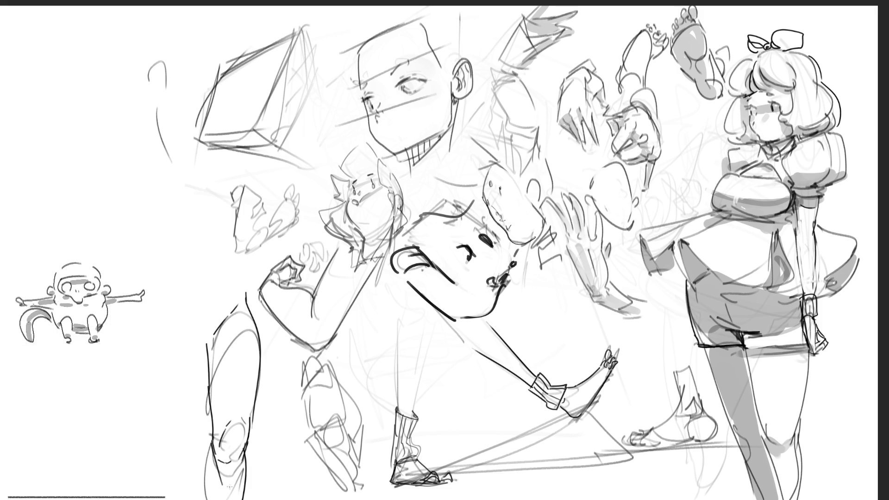
left_click_drag(209, 447, 221, 499)
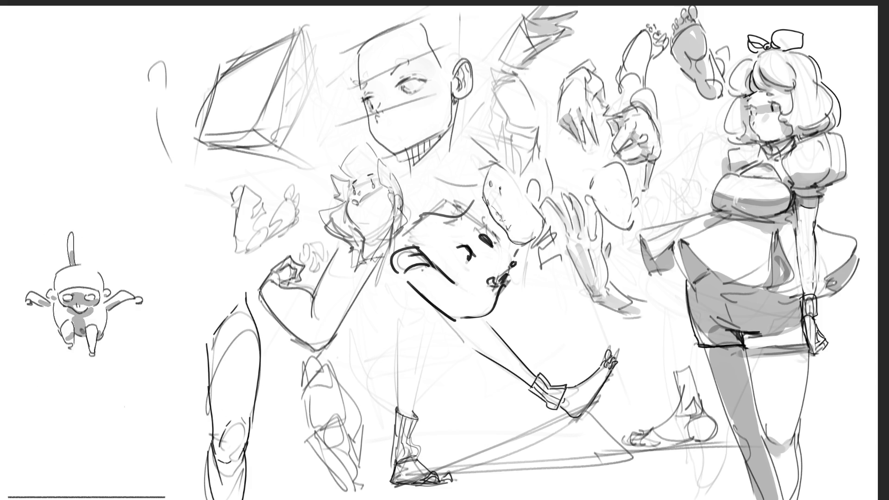
key("ctrl+z")
left_click_drag(211, 449, 222, 499)
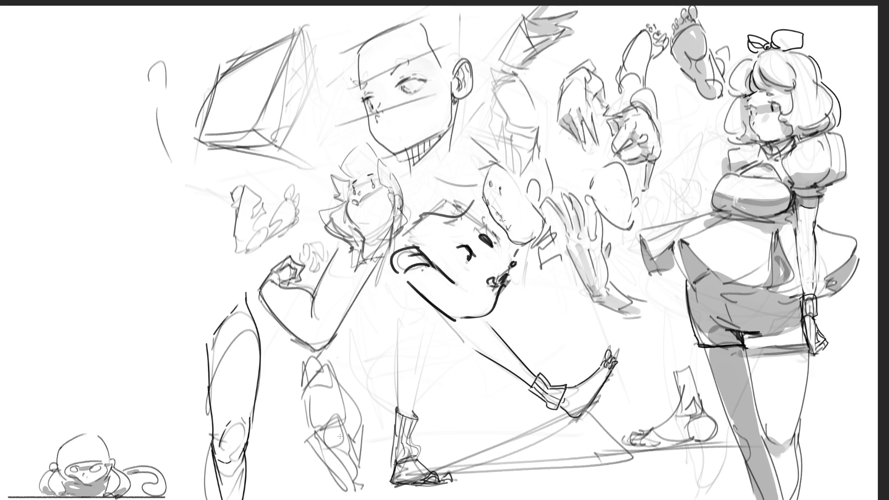
left_click_drag(245, 441, 256, 499)
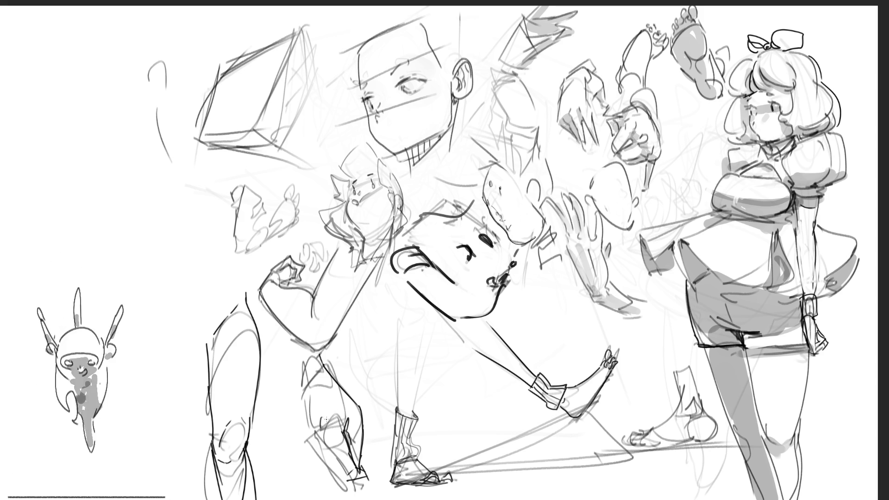
- Line the lower leg, hatch shading onto it and the foot, and mark the pointing figure
left_click_drag(300, 366, 306, 448)
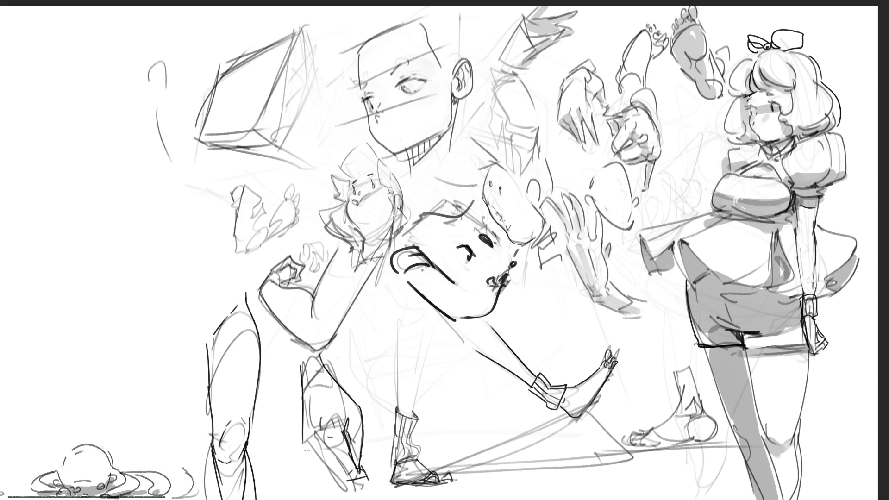
key("ctrl+z")
left_click_drag(301, 365, 307, 446)
mouse_move(311, 415)
left_mouse_down()
mouse_move(317, 443)
mouse_move(356, 495)
left_mouse_up()
mouse_move(320, 440)
left_mouse_down()
mouse_move(356, 489)
mouse_move(340, 472)
mouse_move(356, 487)
mouse_move(376, 480)
mouse_move(369, 476)
left_mouse_up()
left_click_drag(315, 451, 337, 474)
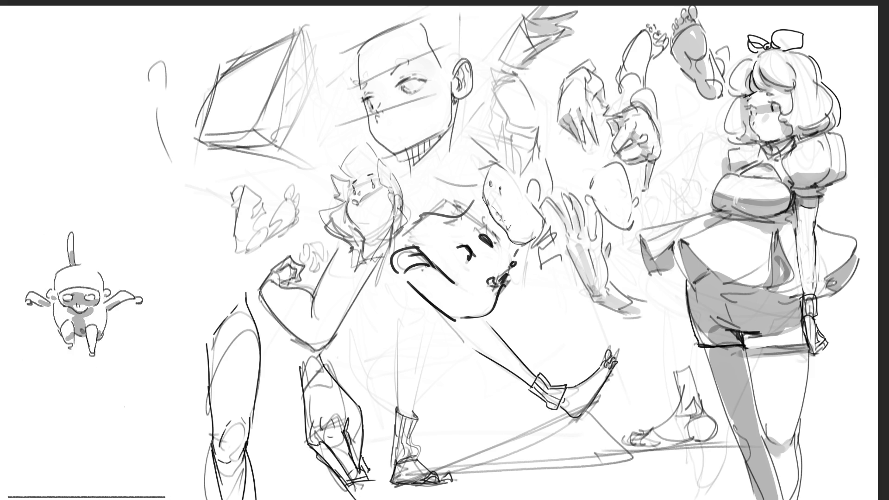
key("ctrl+z")
left_click_drag(310, 447, 343, 482)
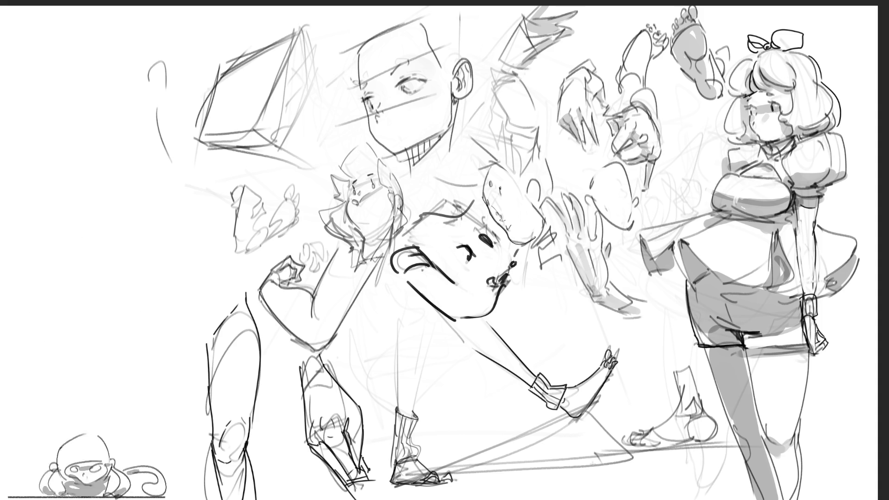
mouse_move(345, 490)
left_mouse_down()
mouse_move(384, 468)
mouse_move(374, 480)
left_mouse_up()
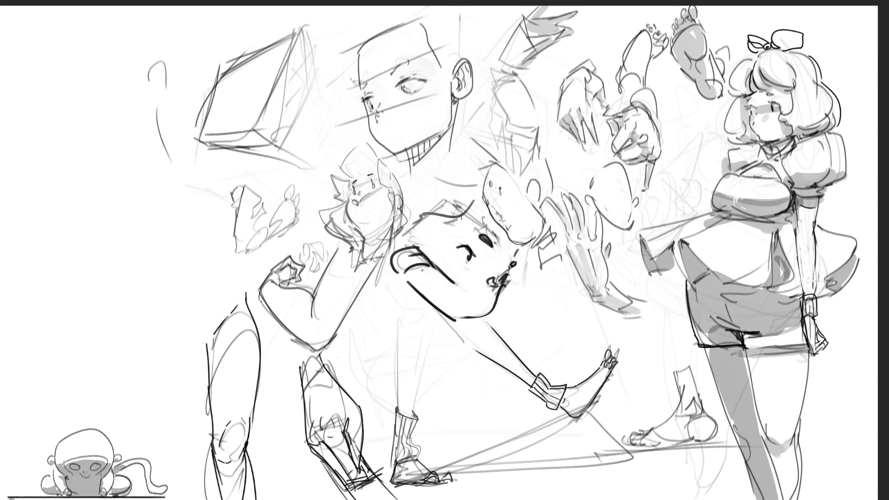
mouse_move(623, 141)
left_mouse_down()
mouse_move(635, 145)
mouse_move(619, 134)
left_mouse_up()
- Add marks to the pointing figure and try inking its arm and hand edge
mouse_move(607, 130)
left_mouse_down()
mouse_move(619, 149)
mouse_move(612, 143)
mouse_move(611, 158)
mouse_move(647, 161)
mouse_move(648, 193)
mouse_move(657, 151)
left_mouse_up()
key("ctrl+z")
left_click_drag(654, 122, 656, 159)
key("ctrl+z")
left_click_drag(654, 114, 657, 156)
key("ctrl+z")
key("ctrl+z")
mouse_move(608, 116)
left_mouse_down()
mouse_move(651, 104)
mouse_move(632, 107)
mouse_move(644, 85)
mouse_move(657, 135)
left_mouse_up()
key("ctrl+z")
- Retrace the raised arm and upper hand in dark line, with small strokes on top
left_click_drag(653, 89, 657, 128)
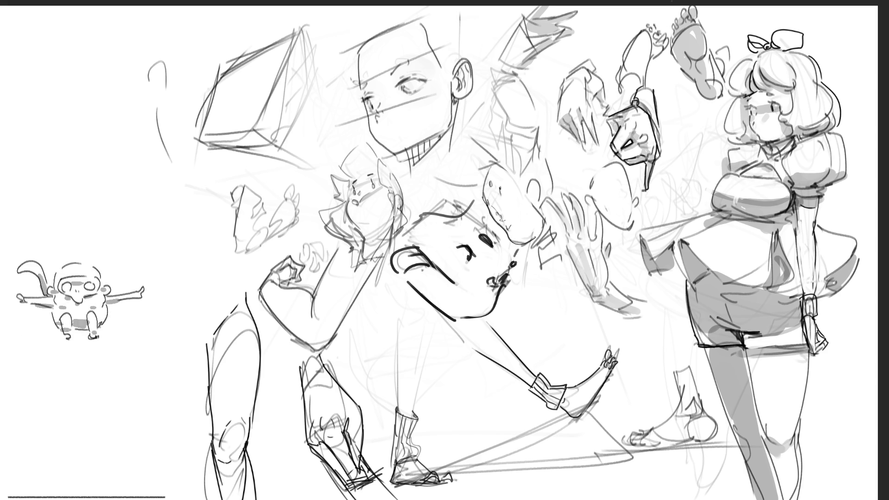
mouse_move(620, 69)
left_mouse_down()
mouse_move(614, 88)
mouse_move(623, 94)
mouse_move(650, 26)
mouse_move(661, 49)
mouse_move(646, 65)
left_mouse_up()
mouse_move(648, 33)
left_mouse_down()
mouse_move(661, 30)
mouse_move(666, 52)
mouse_move(649, 63)
mouse_move(643, 86)
left_mouse_up()
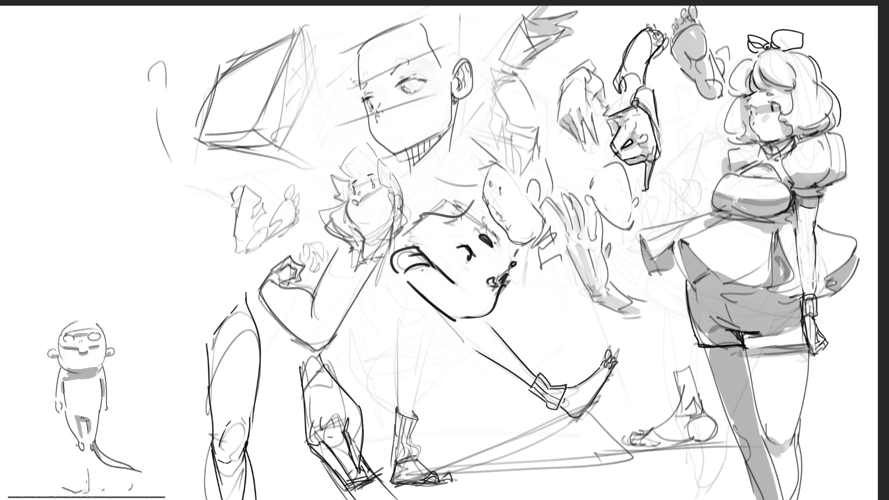
left_click_drag(648, 31, 669, 27)
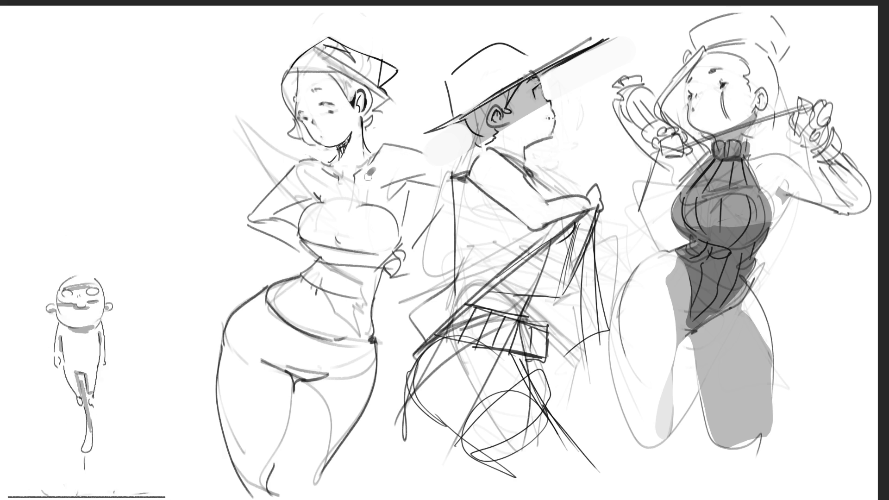
- Dot a dark pupil into the left woman's eye and a small mark on her cheek
left_click_drag(381, 160, 375, 170)
key("ctrl+z")
key("ctrl+z")
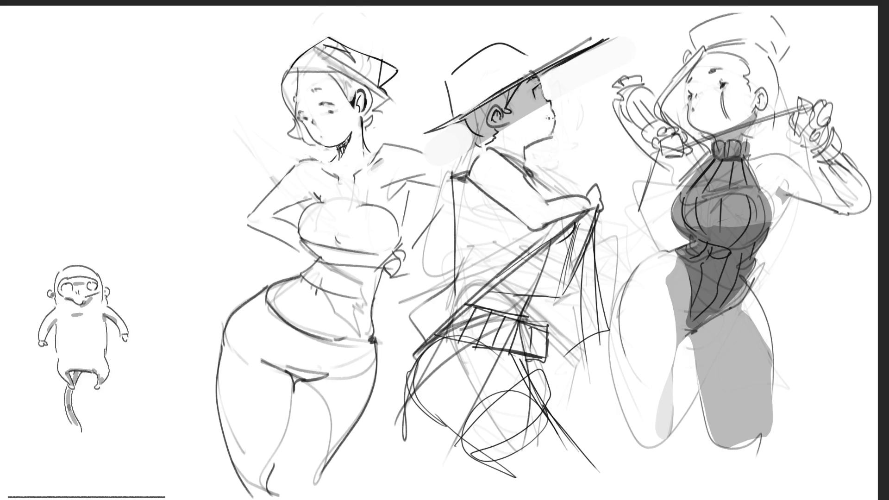
left_click(328, 111)
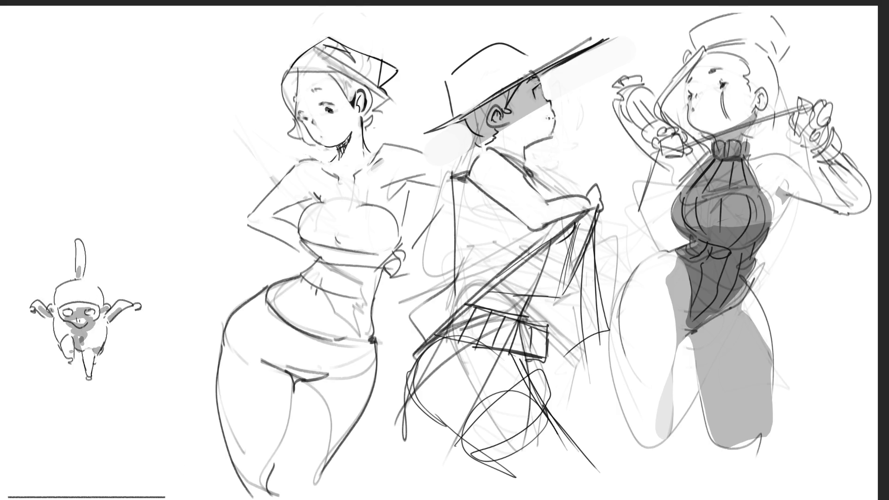
left_click(330, 109)
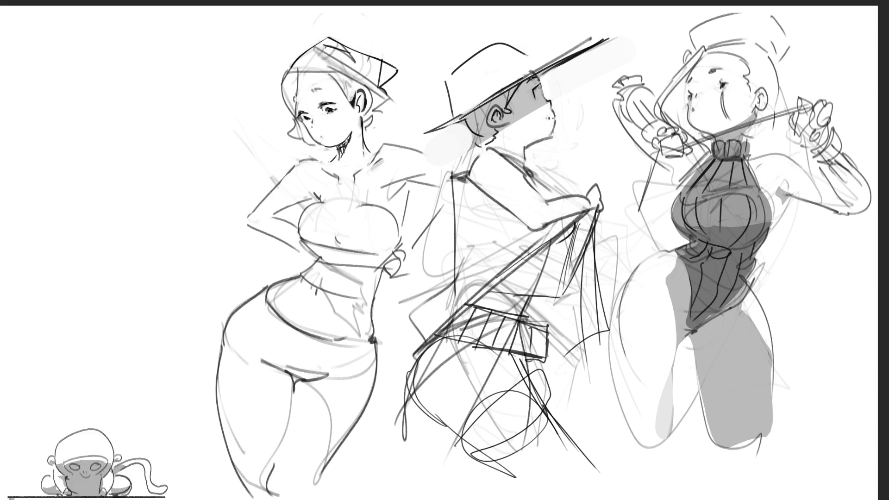
left_click(316, 130)
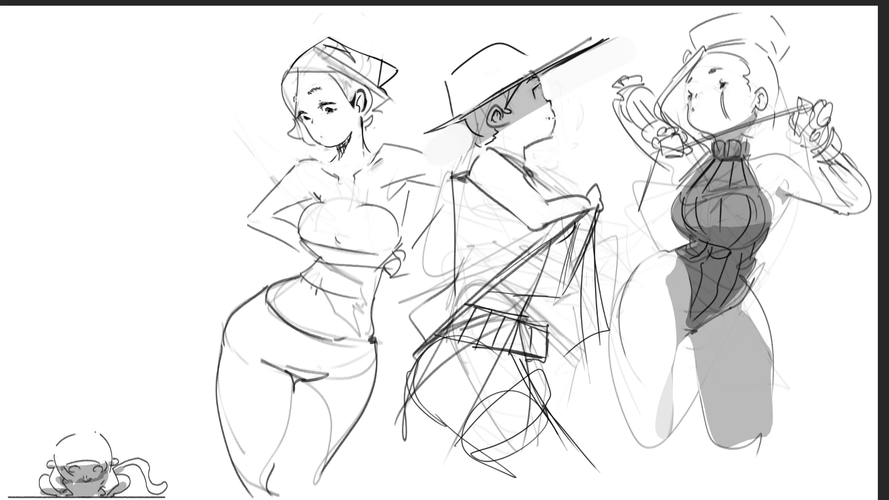
- Darken the left woman's hair edges and hat, then redraw her mouth open
left_click_drag(282, 72, 295, 114)
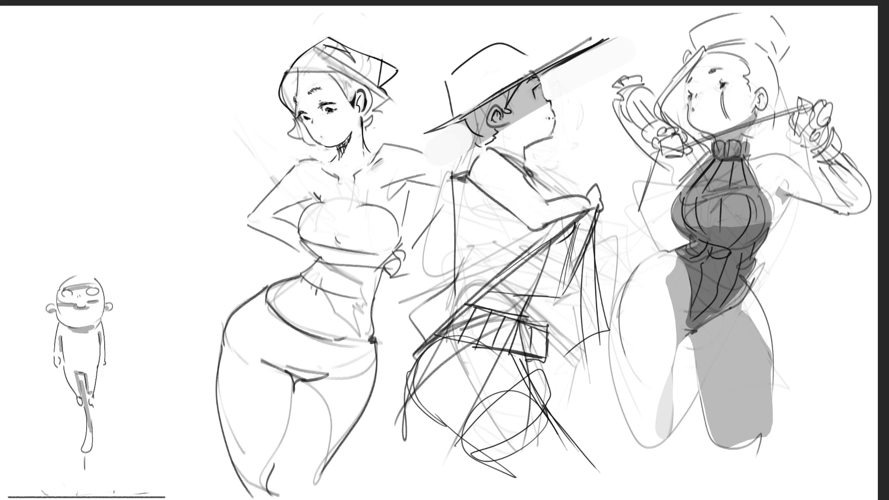
left_click_drag(299, 74, 295, 122)
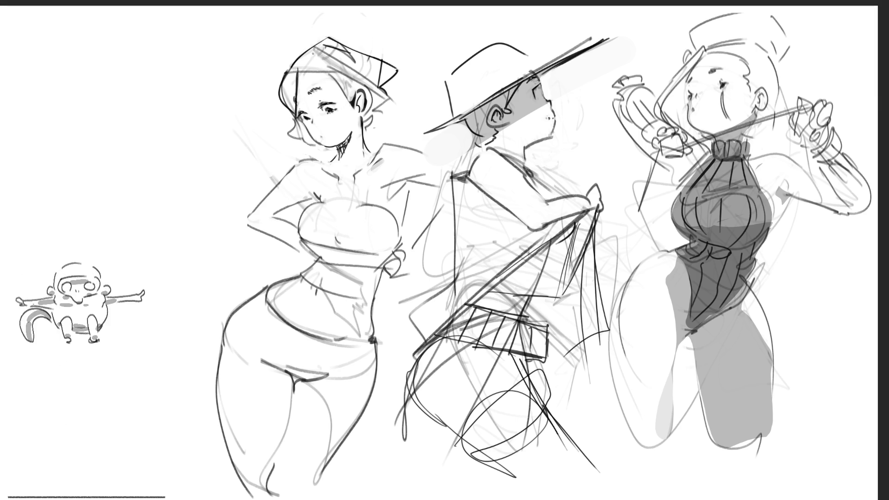
left_click_drag(287, 70, 346, 76)
mouse_move(288, 69)
left_mouse_down()
mouse_move(313, 46)
mouse_move(361, 81)
mouse_move(348, 95)
left_mouse_up()
mouse_move(347, 95)
left_mouse_down()
mouse_move(352, 105)
mouse_move(369, 93)
left_mouse_up()
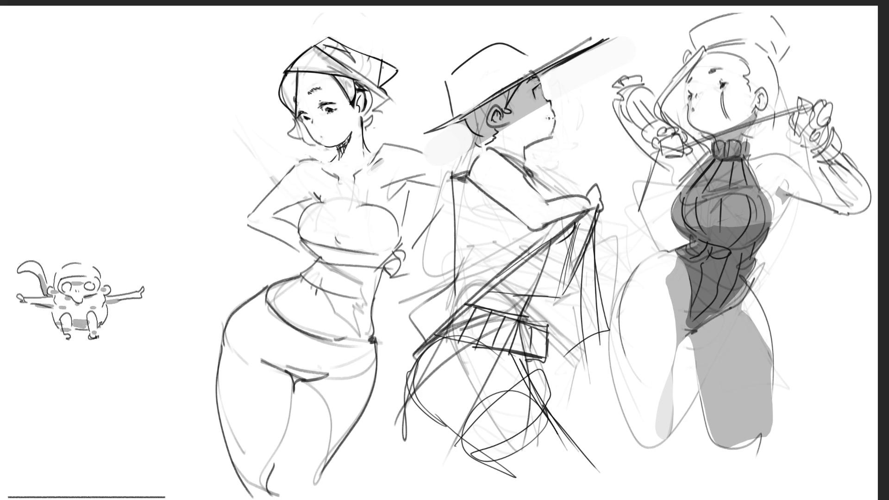
mouse_move(331, 127)
left_mouse_down()
mouse_move(319, 134)
mouse_move(340, 135)
left_mouse_up()
mouse_move(338, 137)
left_mouse_down()
mouse_move(327, 139)
mouse_move(326, 130)
mouse_move(337, 129)
mouse_move(327, 138)
mouse_move(334, 137)
left_mouse_up()
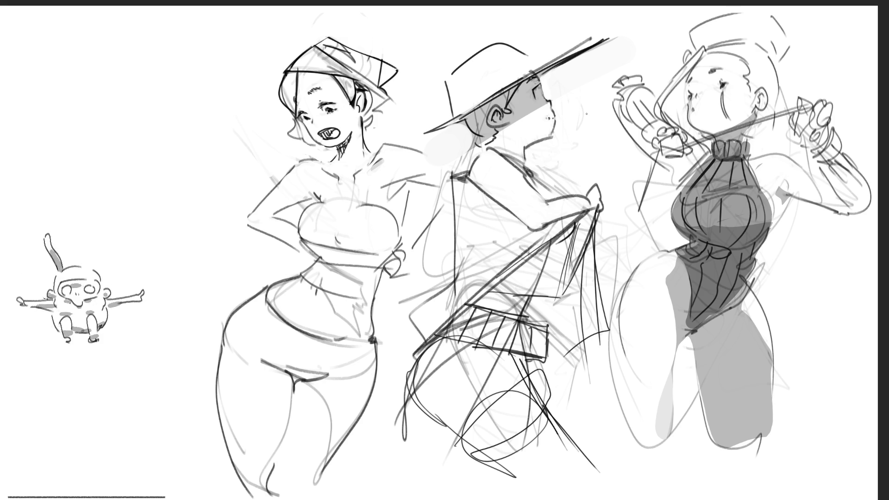
- Lasso the left woman's head, rotate and enlarge it, then touch up the teeth and mouth
mouse_move(382, 133)
left_mouse_down()
mouse_move(369, 21)
mouse_move(282, 134)
mouse_move(328, 152)
left_mouse_up()
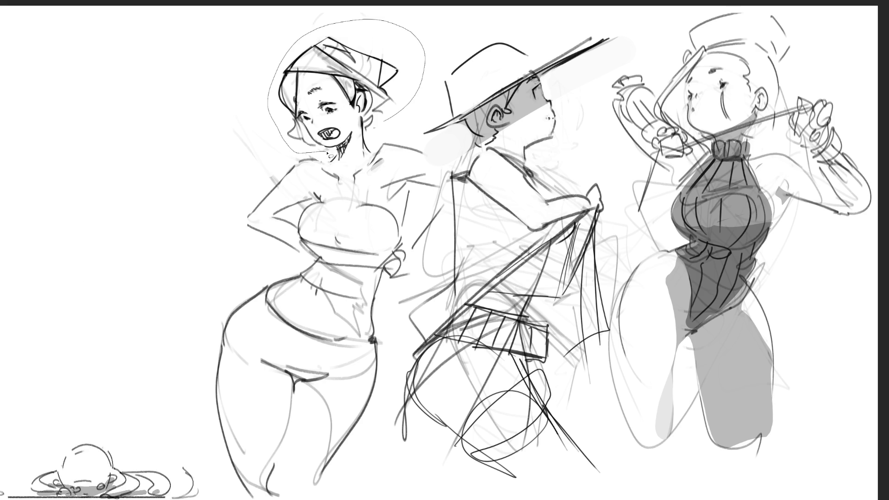
left_click_drag(401, 120, 402, 122)
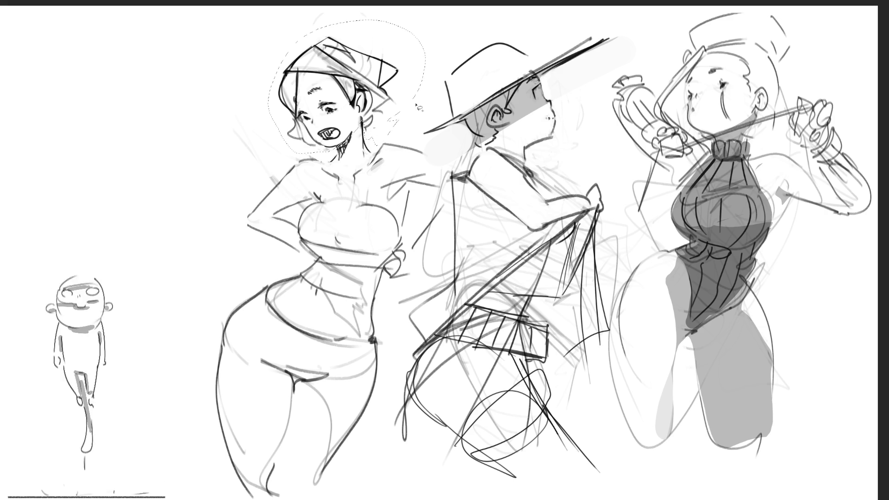
key("ctrl+t")
left_click_drag(425, 86, 414, 84)
key("Return")
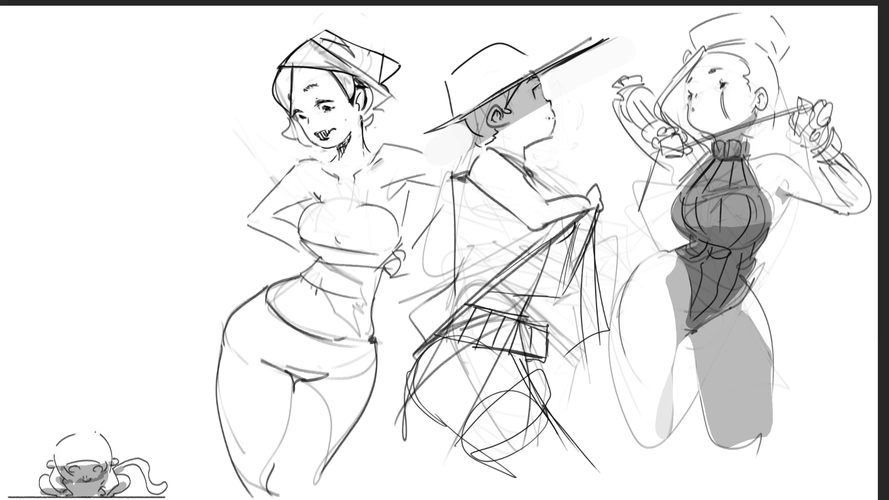
left_click_drag(328, 130, 339, 133)
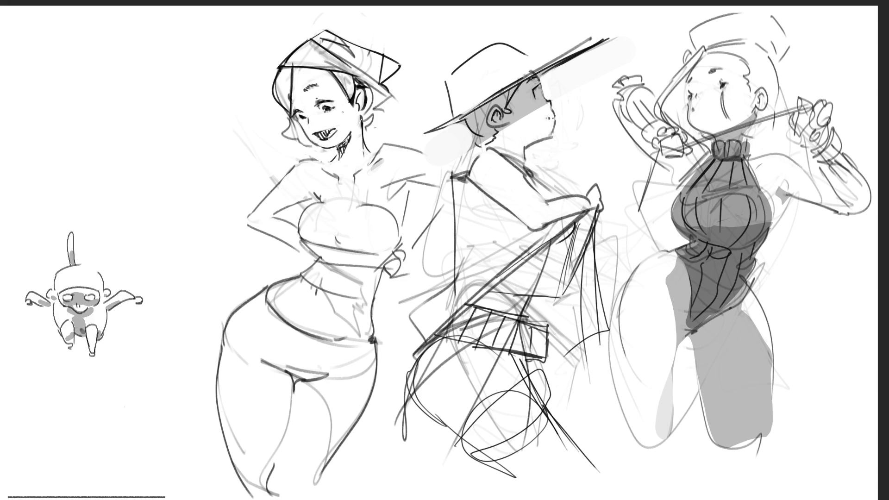
- Replace the toothy grin with a simple smile and remove the cheek blush circle
left_click_drag(343, 114, 341, 116)
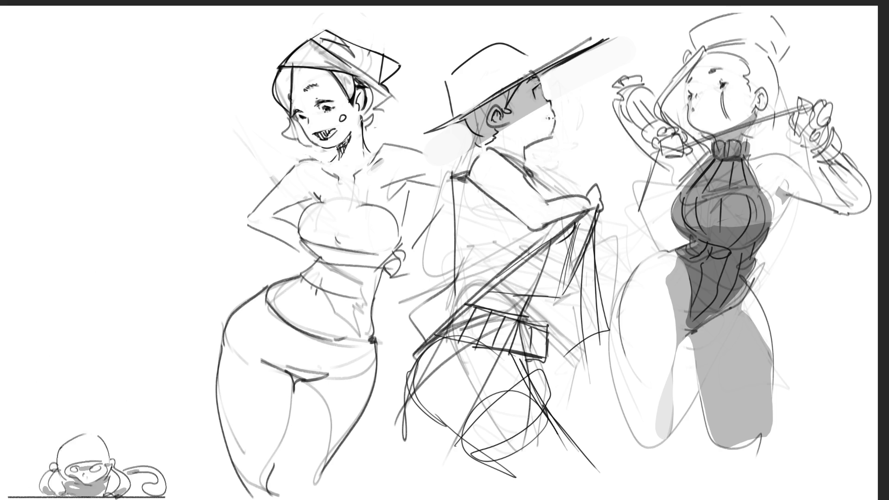
mouse_move(329, 122)
left_mouse_down()
mouse_move(342, 134)
mouse_move(323, 137)
mouse_move(372, 108)
left_mouse_up()
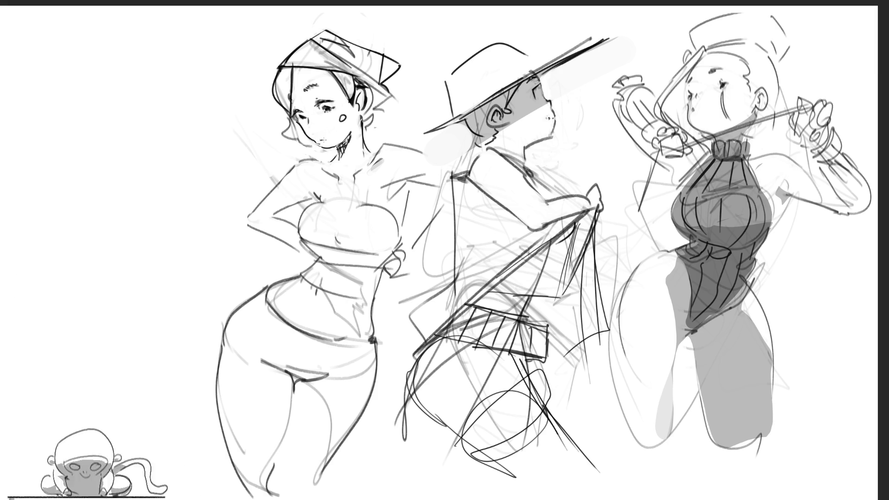
left_click_drag(319, 137, 335, 138)
key("ctrl+z")
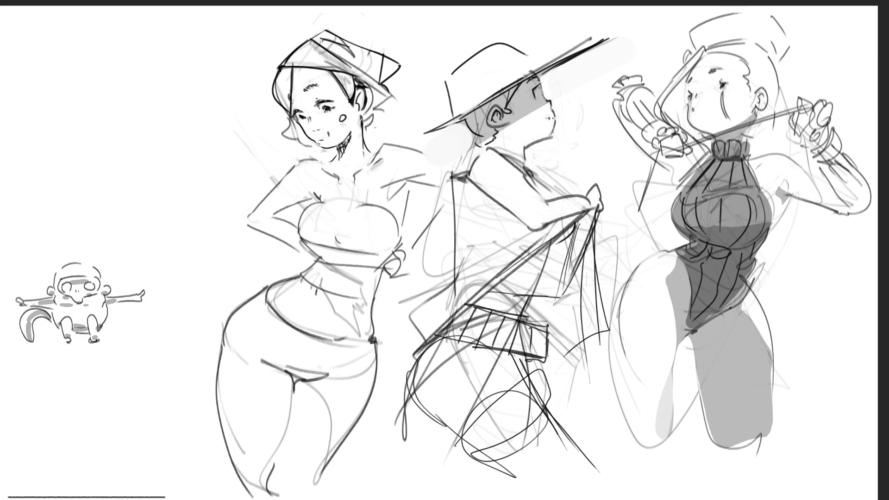
left_click_drag(344, 115, 341, 121)
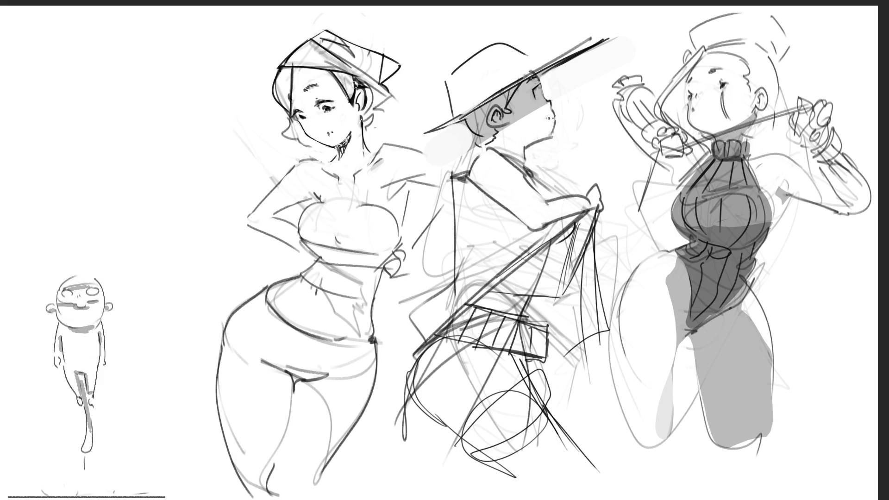
- Redraw the smiling woman's mouth as a small line, undoing stray strokes
left_click_drag(321, 134, 335, 139)
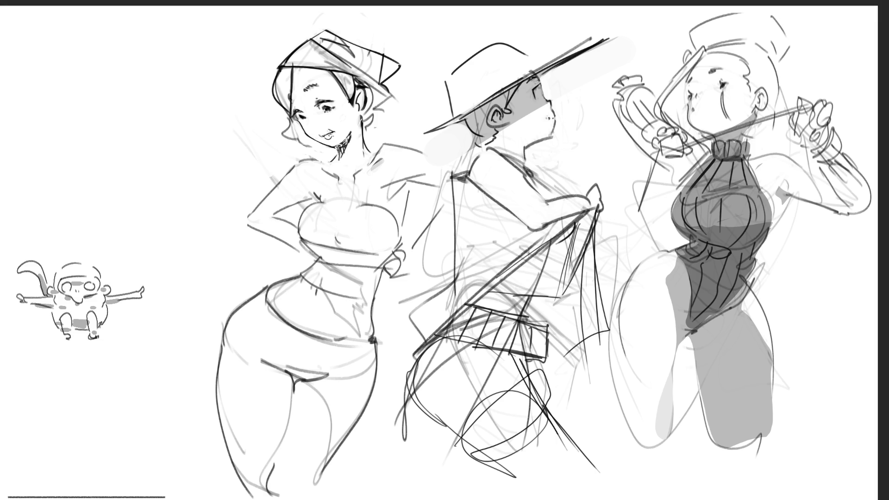
key("ctrl+z")
key("ctrl+z")
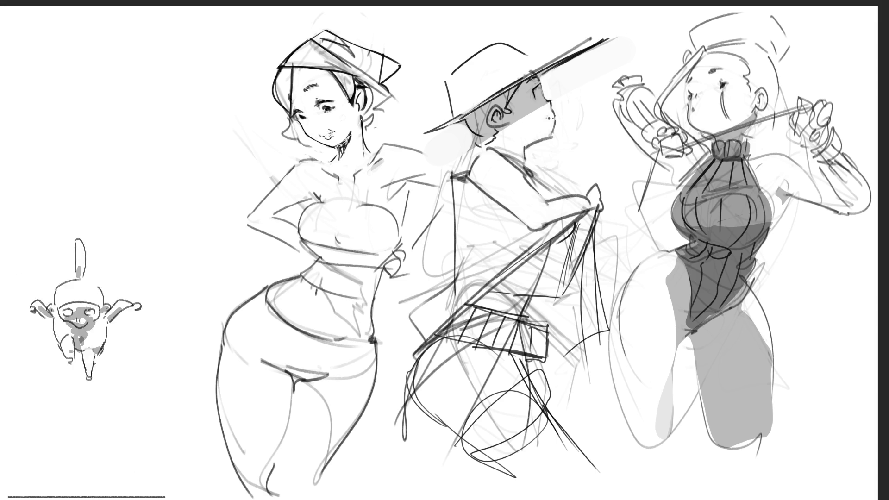
key("ctrl+z")
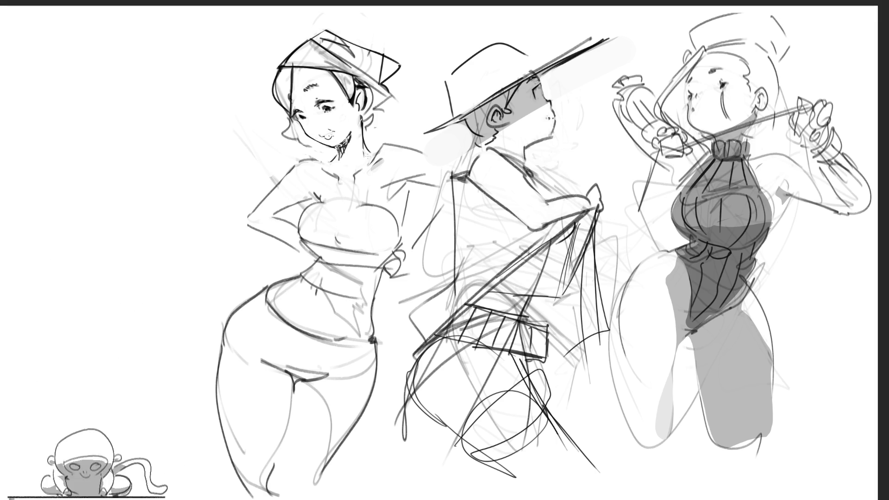
left_click_drag(283, 77, 343, 172)
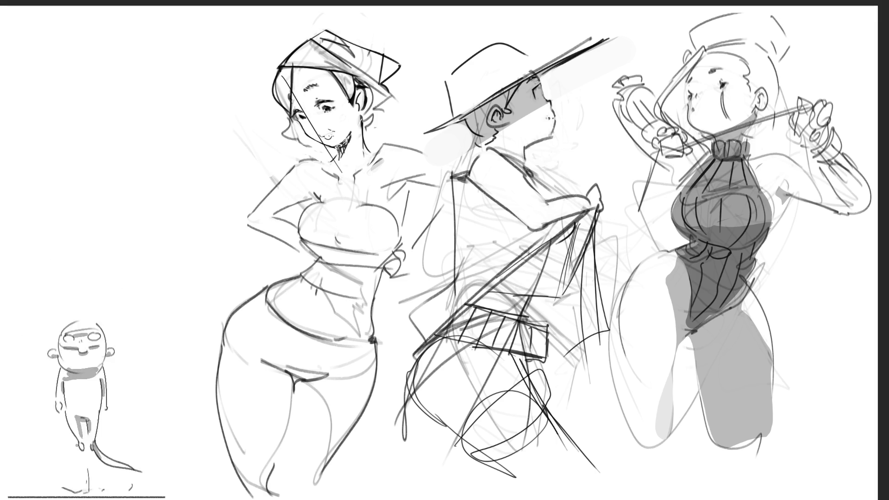
key("ctrl+z")
left_click_drag(321, 128, 326, 135)
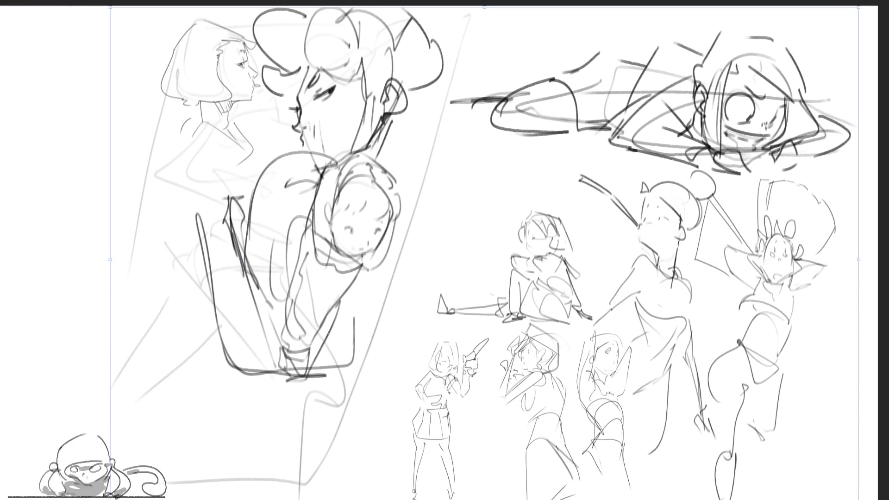
- Place the sketch page, then lasso and enlarge the sitting girl, shifting her up-right
key("Return")
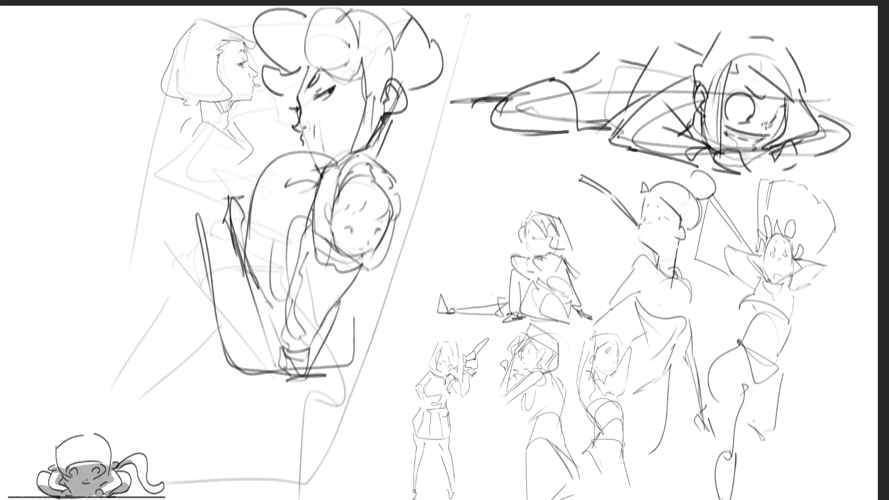
mouse_move(593, 256)
left_mouse_down()
mouse_move(426, 277)
mouse_move(472, 331)
mouse_move(581, 334)
mouse_move(606, 287)
left_mouse_up()
key("ctrl+t")
left_click_drag(414, 184, 369, 162)
mouse_move(516, 266)
left_mouse_down()
mouse_move(531, 239)
mouse_move(523, 299)
mouse_move(504, 296)
left_mouse_up()
key("Return")
key("ctrl+shift+a")
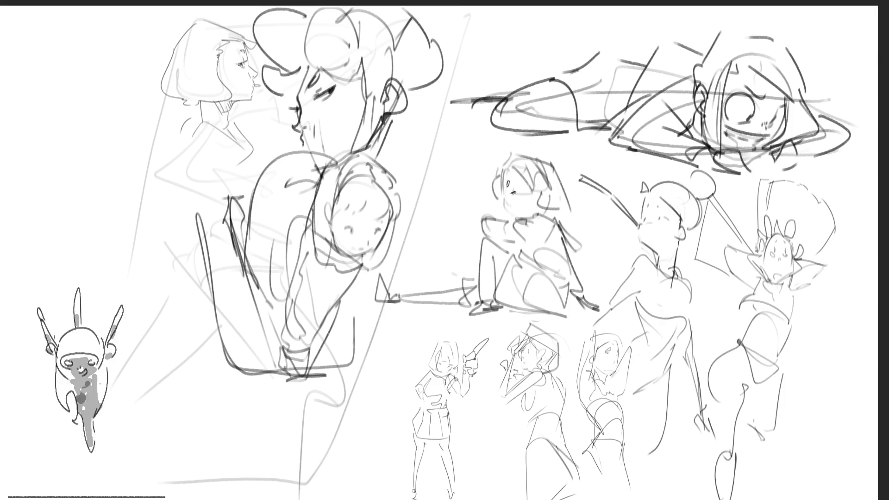
- Ink the sitting girl's head top, chin and hair edges in darker lines
left_click_drag(505, 194, 504, 164)
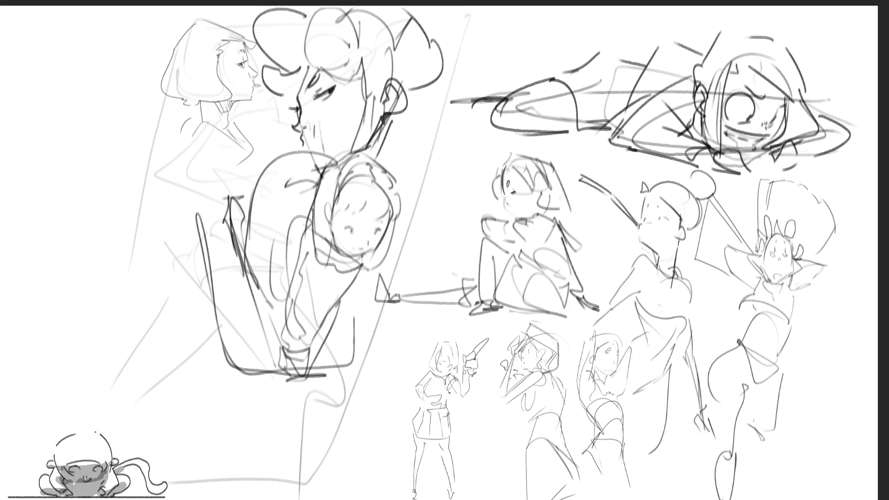
left_click_drag(503, 205, 518, 216)
mouse_move(505, 169)
left_mouse_down()
mouse_move(497, 197)
mouse_move(509, 154)
mouse_move(533, 188)
mouse_move(543, 194)
mouse_move(546, 185)
left_mouse_up()
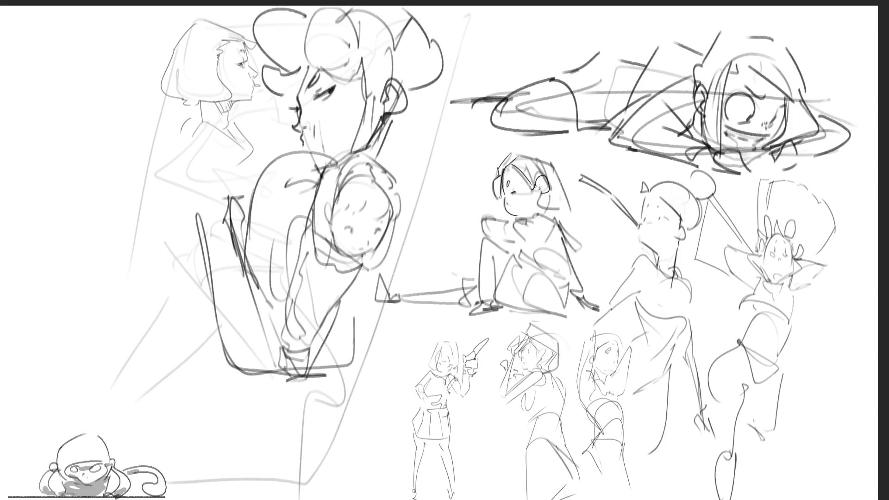
mouse_move(533, 193)
left_mouse_down()
mouse_move(541, 209)
mouse_move(564, 205)
left_mouse_up()
mouse_move(513, 160)
left_mouse_down()
mouse_move(526, 153)
mouse_move(555, 169)
mouse_move(574, 203)
mouse_move(555, 211)
left_mouse_up()
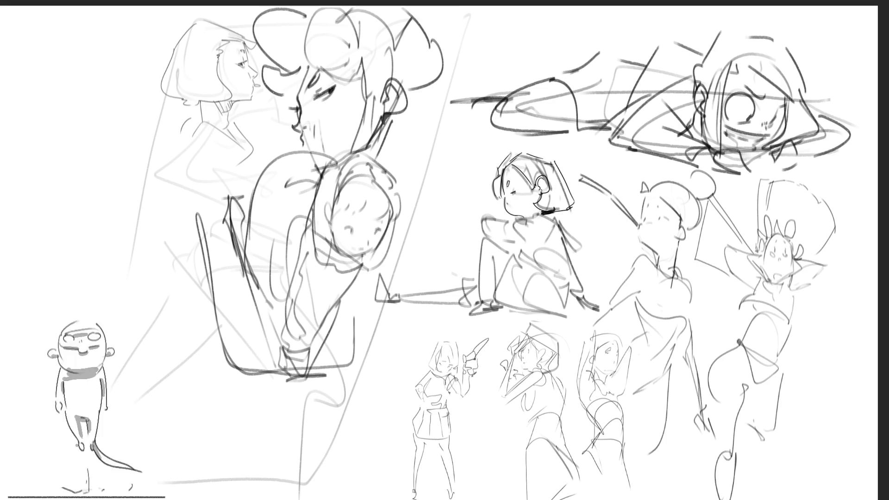
- Add a line under the sitting girl's chin and draw a tie below her collar
mouse_move(507, 217)
left_mouse_down()
mouse_move(557, 217)
mouse_move(576, 253)
left_mouse_up()
mouse_move(559, 220)
left_mouse_down()
mouse_move(583, 255)
mouse_move(566, 246)
left_mouse_up()
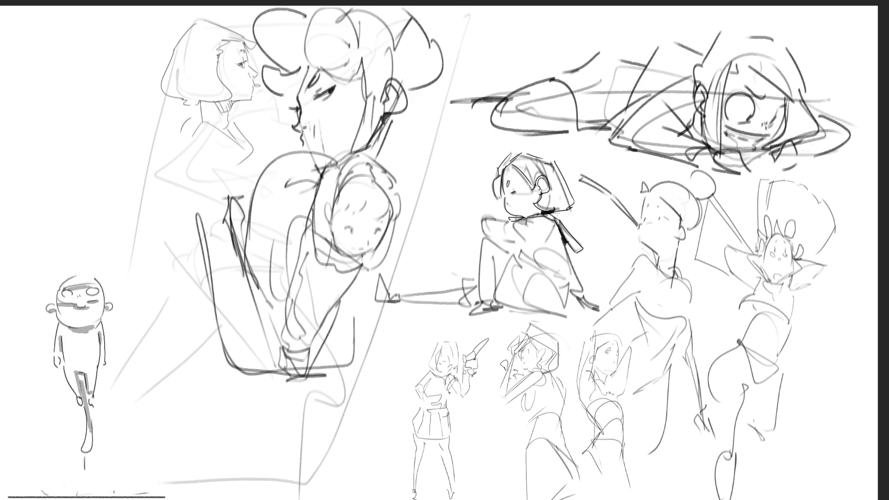
mouse_move(557, 220)
left_mouse_down()
mouse_move(557, 245)
mouse_move(552, 236)
mouse_move(576, 255)
left_mouse_up()
- Remove the tie, then ink the sitting girl's cape edge and arm
key("ctrl+z")
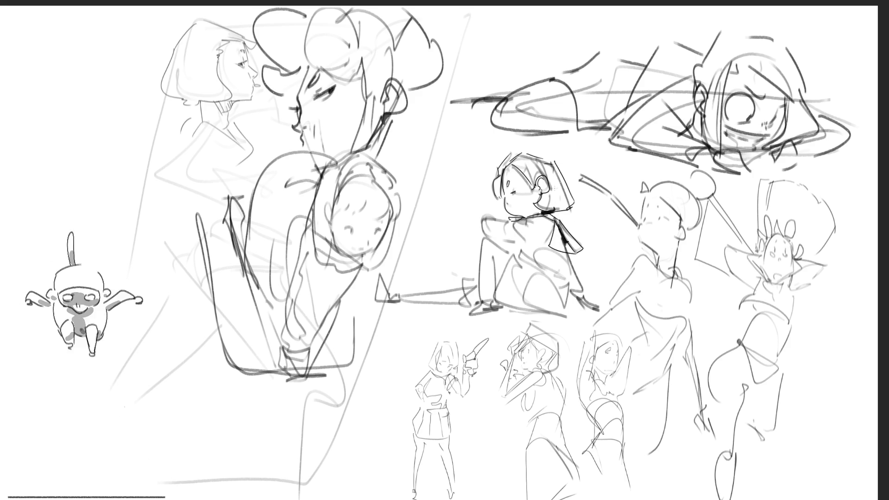
key("ctrl+z")
key("ctrl+z")
key("ctrl+z")
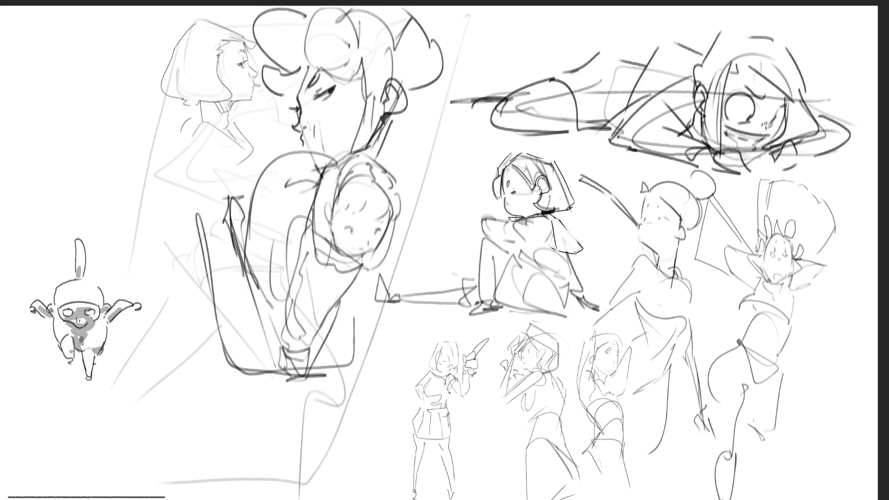
left_click_drag(567, 253, 574, 284)
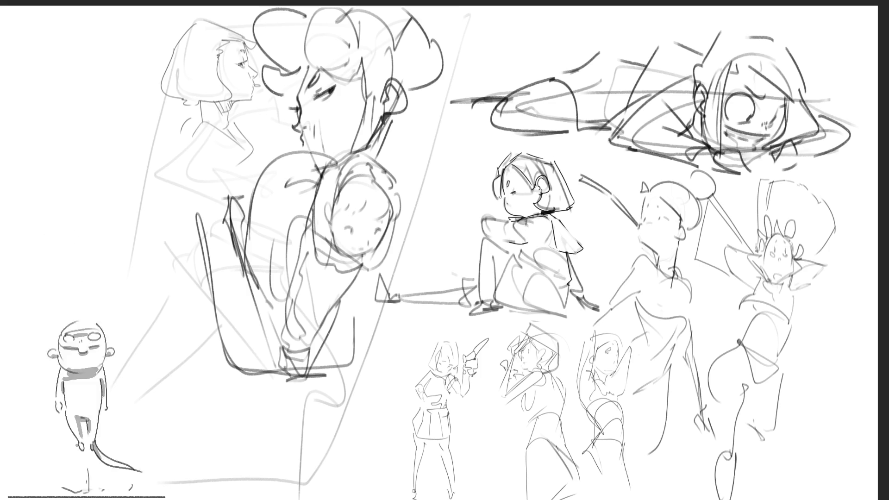
mouse_move(498, 218)
left_mouse_down()
mouse_move(513, 220)
mouse_move(493, 229)
left_mouse_up()
mouse_move(479, 225)
left_mouse_down()
mouse_move(493, 238)
mouse_move(497, 215)
mouse_move(519, 238)
left_mouse_up()
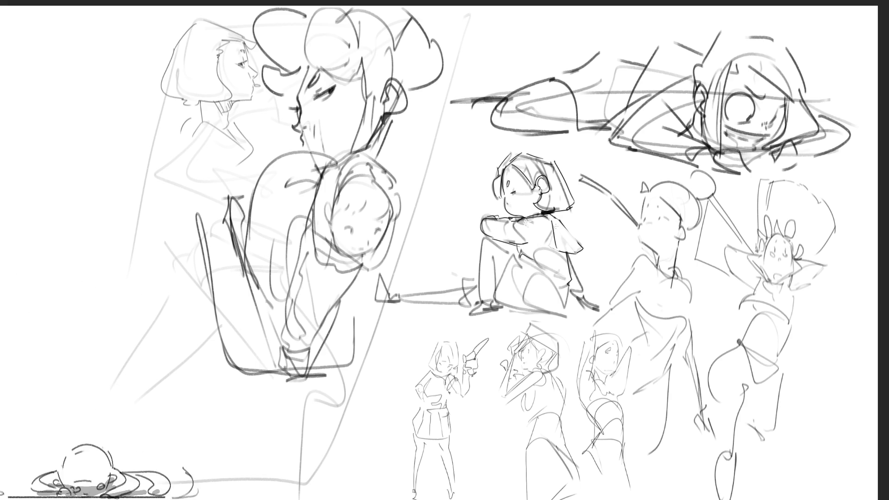
- Ink her thigh, jacket, lower side and feet, plus a ground line underneath
mouse_move(529, 264)
left_mouse_down()
mouse_move(572, 288)
mouse_move(567, 277)
left_mouse_up()
mouse_move(552, 227)
left_mouse_down()
mouse_move(548, 257)
mouse_move(554, 250)
mouse_move(586, 309)
left_mouse_up()
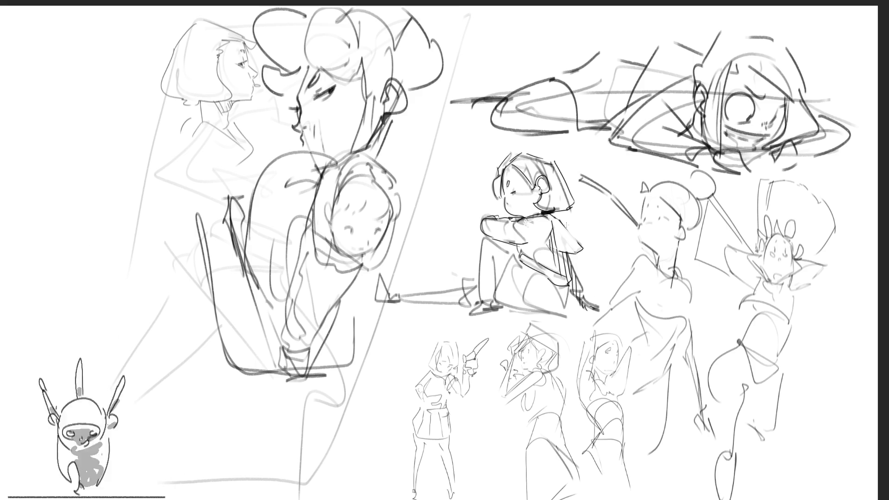
left_click_drag(568, 284, 570, 294)
left_click_drag(568, 288, 574, 311)
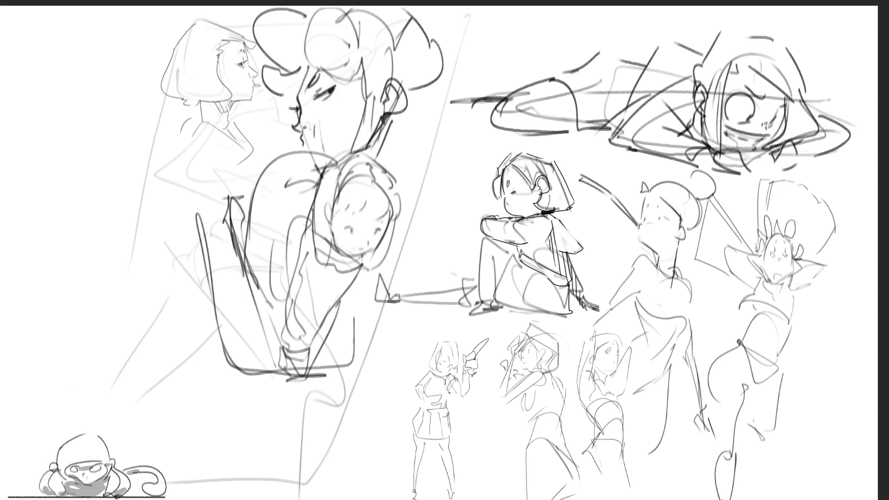
left_click_drag(500, 313, 565, 315)
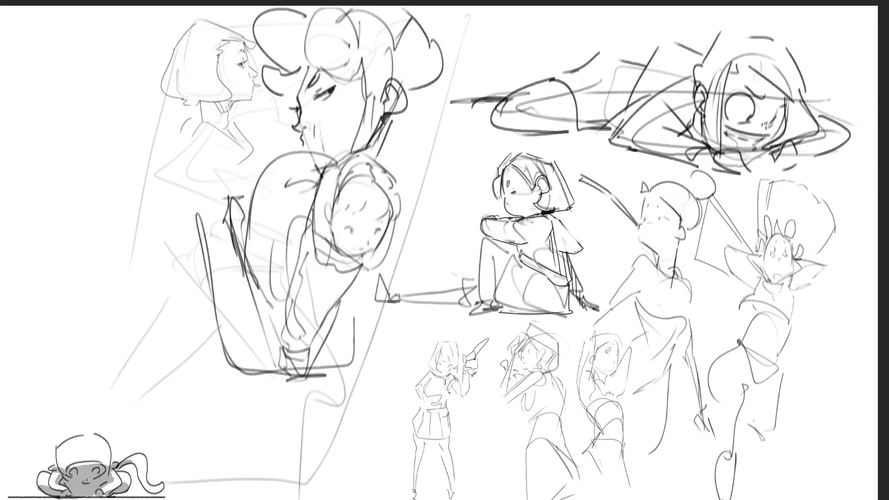
mouse_move(512, 258)
left_mouse_down()
mouse_move(497, 303)
mouse_move(545, 317)
mouse_move(533, 275)
mouse_move(494, 234)
left_mouse_up()
- Undo the faint arm, trial leg and sole strokes, then ink the outstretched shoe and hair outline
key("ctrl+z")
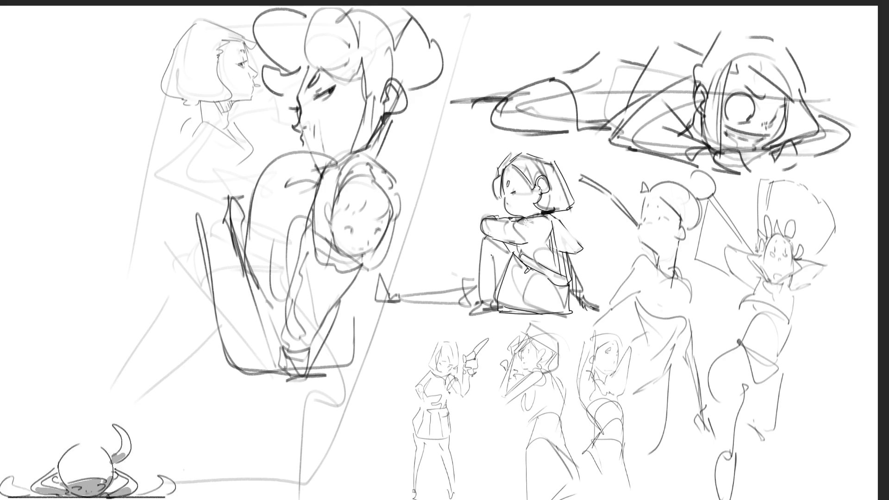
mouse_move(483, 238)
left_mouse_down()
mouse_move(484, 306)
mouse_move(498, 253)
mouse_move(479, 299)
mouse_move(498, 309)
mouse_move(474, 311)
mouse_move(500, 314)
left_mouse_up()
key("ctrl+z")
key("ctrl+z")
key("ctrl+z")
key("ctrl+z")
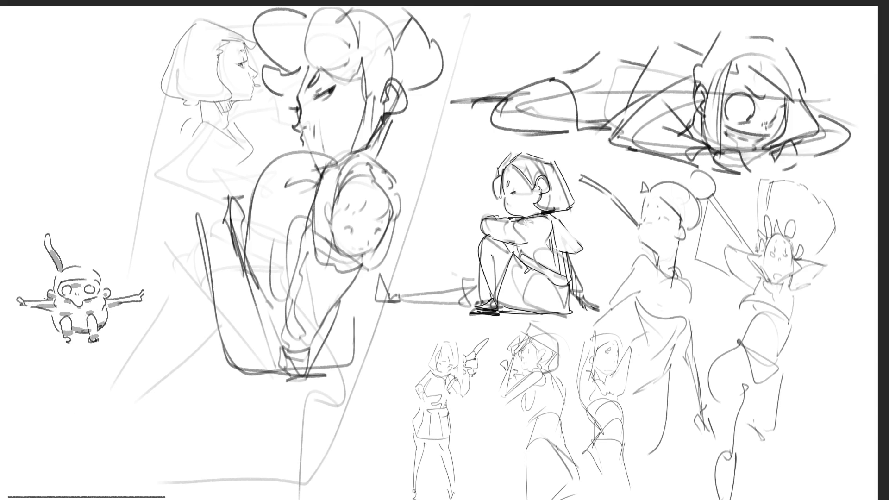
key("ctrl+z")
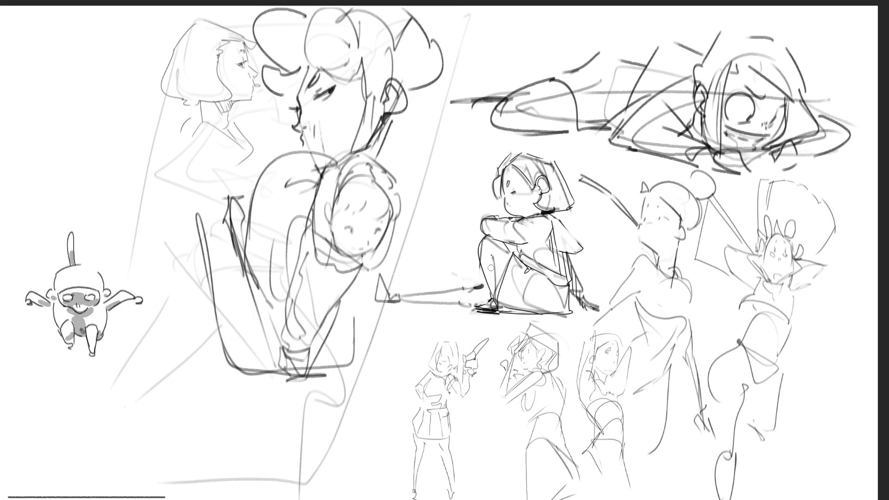
mouse_move(395, 272)
left_mouse_down()
mouse_move(386, 313)
mouse_move(394, 266)
mouse_move(407, 303)
left_mouse_up()
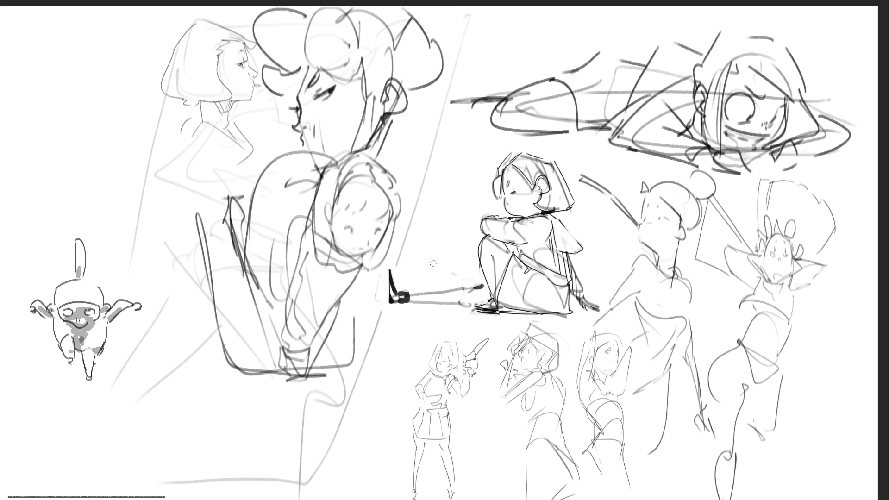
mouse_move(547, 153)
left_mouse_down()
mouse_move(559, 167)
mouse_move(556, 152)
mouse_move(504, 151)
mouse_move(523, 152)
left_mouse_up()
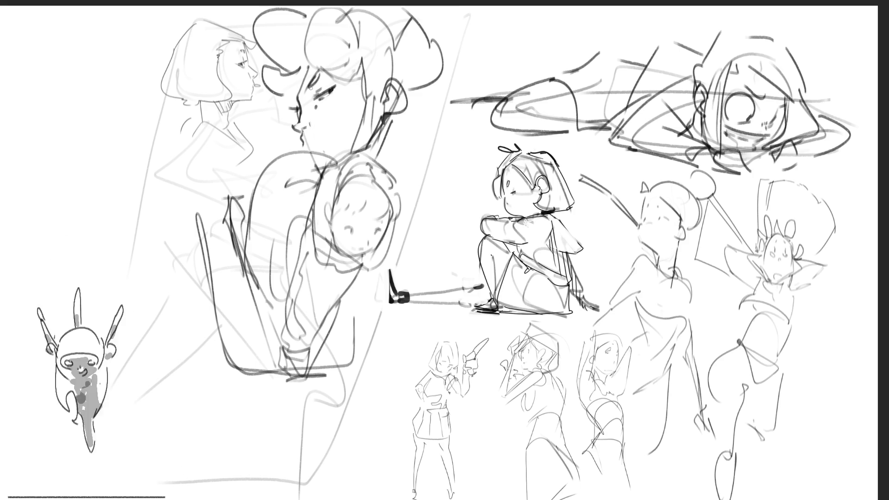
- Shade around the profile figure's eye and add a curved line on her forehead
left_click_drag(317, 85, 307, 128)
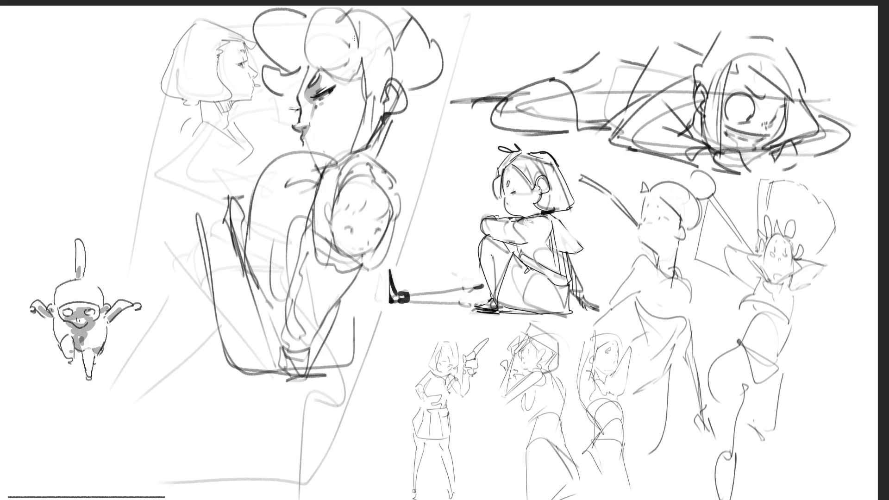
left_click_drag(262, 69, 297, 96)
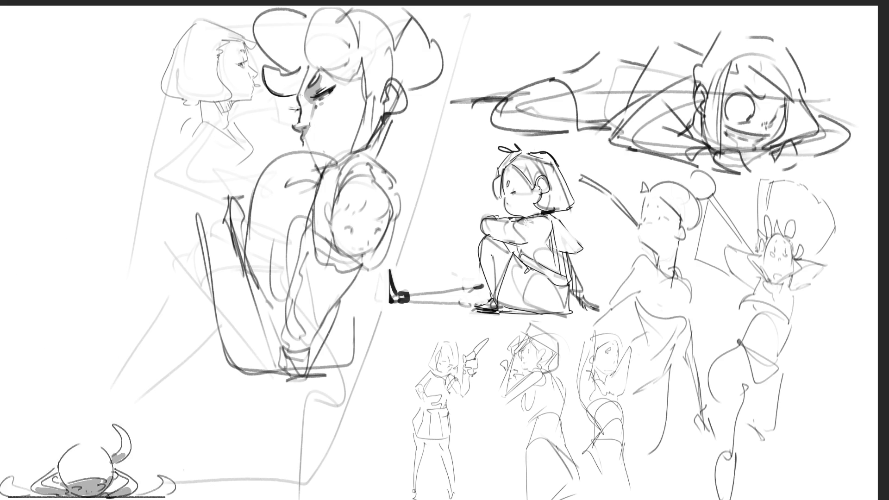
- Redraw the profile face contour, add lash dashes beside the eye, and hatch cheek blush
left_click_drag(297, 99, 311, 61)
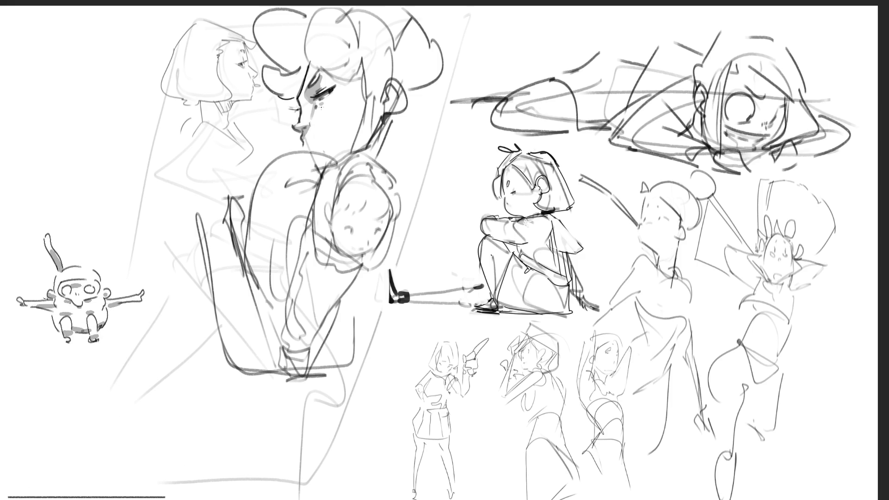
left_click_drag(343, 95, 329, 107)
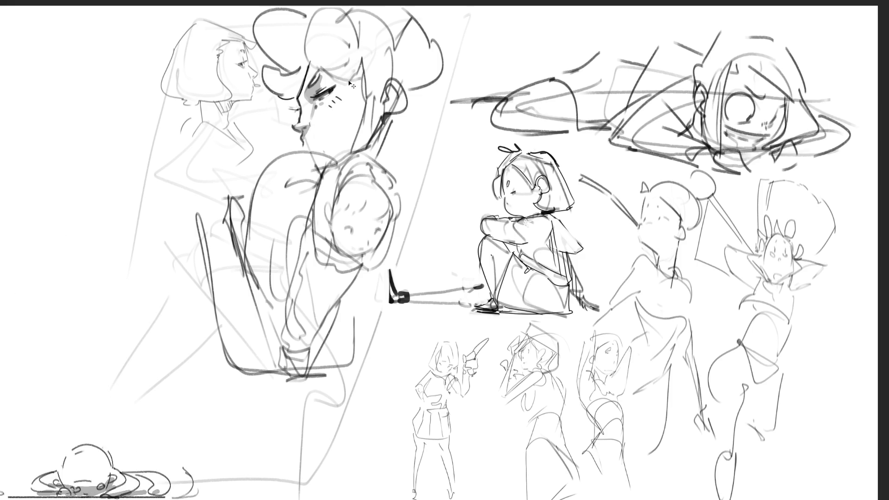
mouse_move(317, 110)
left_mouse_down()
mouse_move(333, 105)
mouse_move(323, 112)
left_mouse_up()
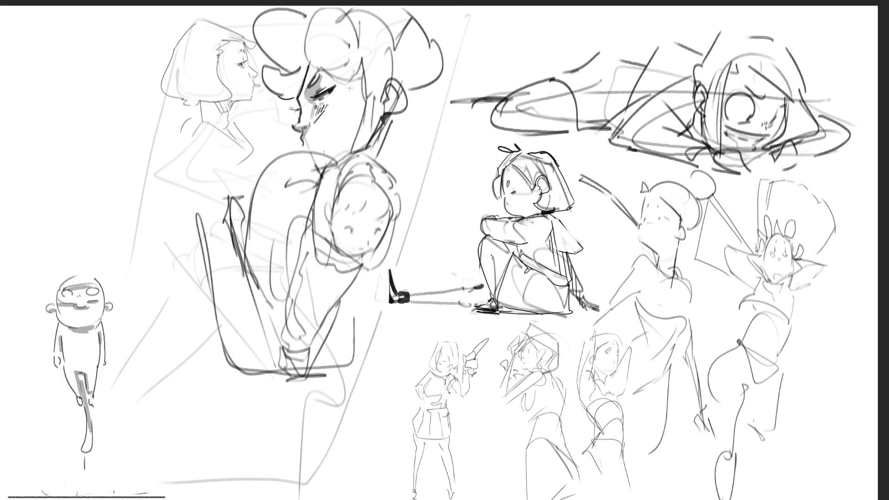
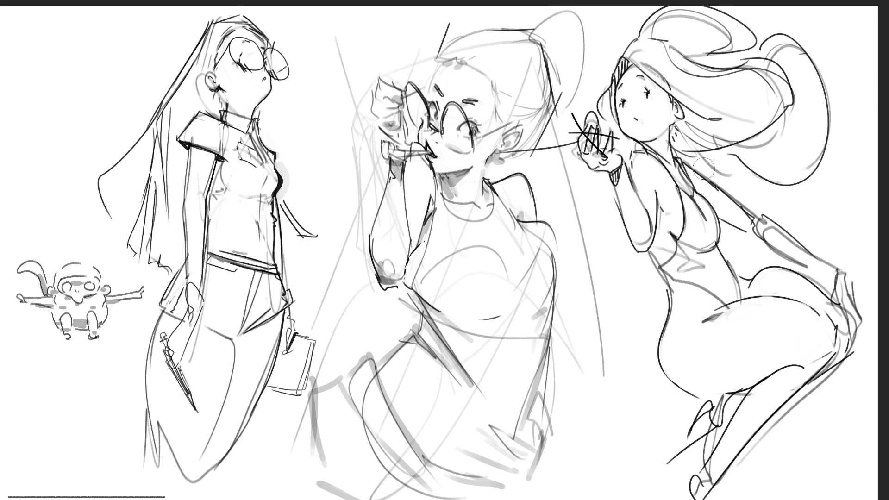
- Hatch the right figure's arm and shoulder, erase her dark knee lines, and fill her shoe black
key("bracketright")
key("bracketright")
key("bracketright")
key("bracketleft")
key("bracketleft")
key("bracketleft")
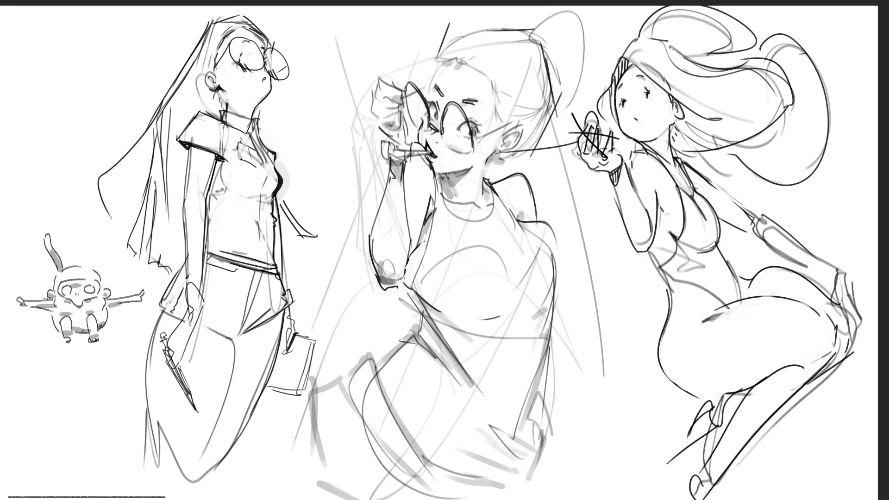
mouse_move(702, 191)
left_mouse_down()
mouse_move(717, 217)
mouse_move(743, 227)
left_mouse_up()
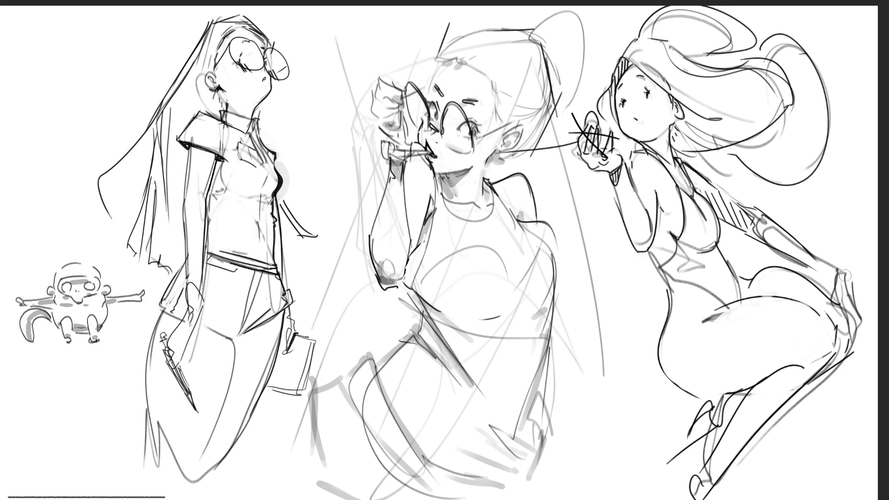
mouse_move(844, 277)
left_mouse_down()
mouse_move(842, 296)
mouse_move(863, 312)
mouse_move(855, 325)
mouse_move(851, 303)
mouse_move(856, 321)
mouse_move(840, 337)
mouse_move(842, 374)
mouse_move(864, 326)
mouse_move(854, 363)
left_mouse_up()
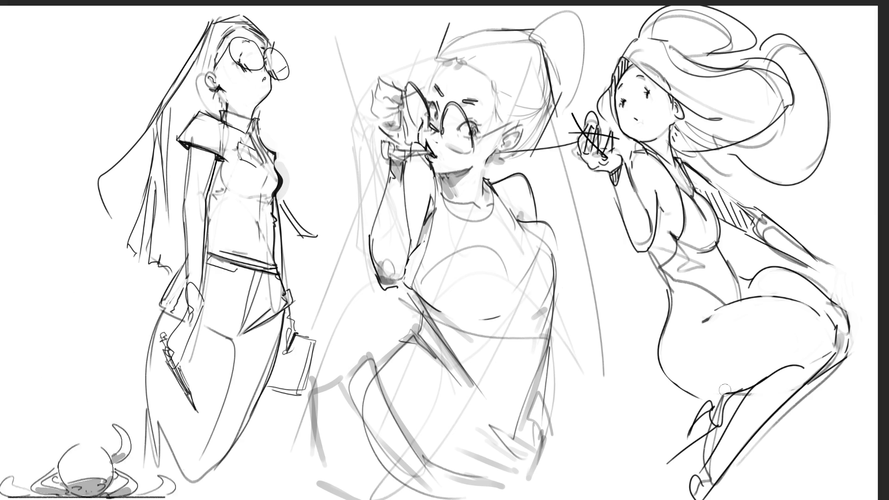
mouse_move(741, 387)
left_mouse_down()
mouse_move(743, 400)
mouse_move(725, 424)
mouse_move(711, 415)
mouse_move(693, 447)
mouse_move(737, 399)
left_mouse_up()
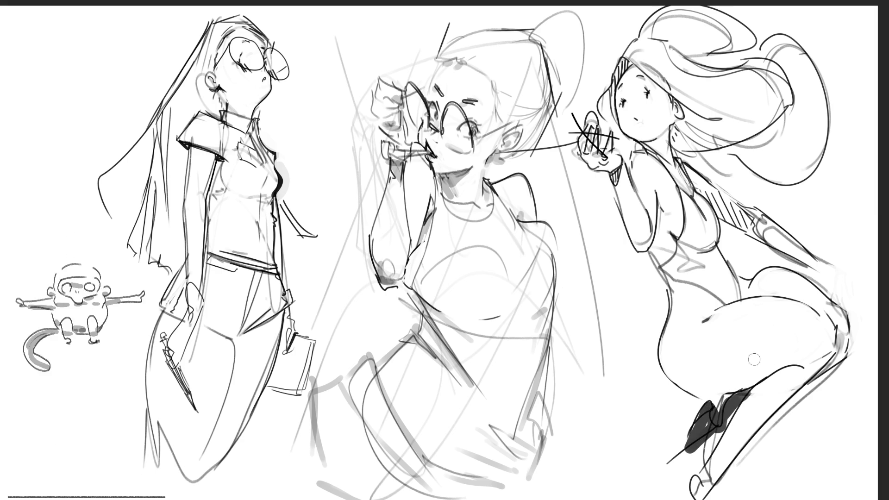
- Darken the right figure's lower leg, undo a trial arm-edge stroke, and hatch the middle figure's hair edge
mouse_move(815, 373)
left_mouse_down()
mouse_move(839, 356)
mouse_move(844, 334)
left_mouse_up()
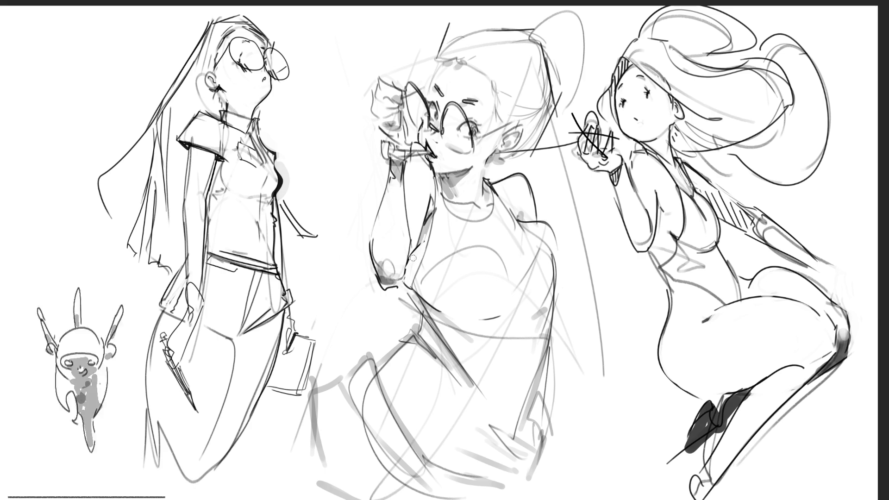
left_click_drag(410, 255, 406, 272)
key("ctrl+z")
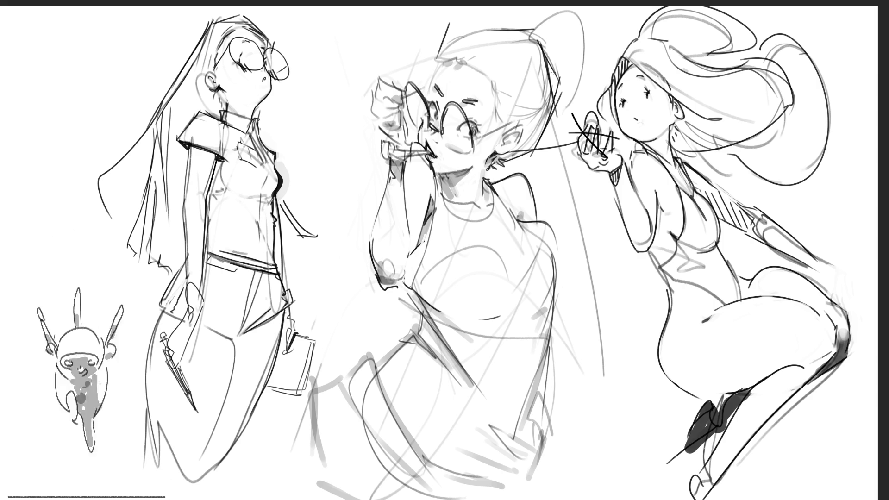
left_click_drag(551, 69, 558, 87)
- Retrace the middle figure's ponytail darker and add pencil strokes behind her neck and shoulder
left_click_drag(522, 31, 582, 95)
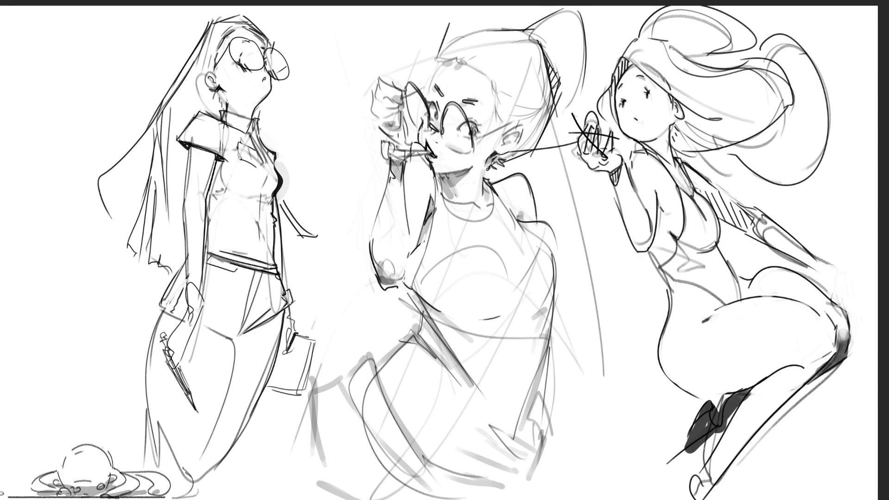
left_click_drag(534, 161, 571, 185)
left_click_drag(610, 175, 579, 214)
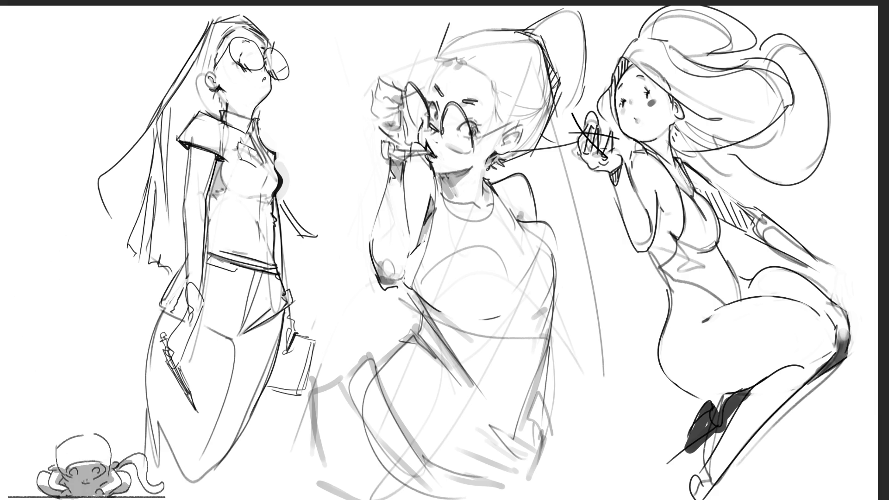
- Paint light gray shading on the left figure's leg and hip, undoing a short chest stroke
mouse_move(237, 190)
left_mouse_down()
mouse_move(274, 196)
mouse_move(273, 203)
left_mouse_up()
key("ctrl+z")
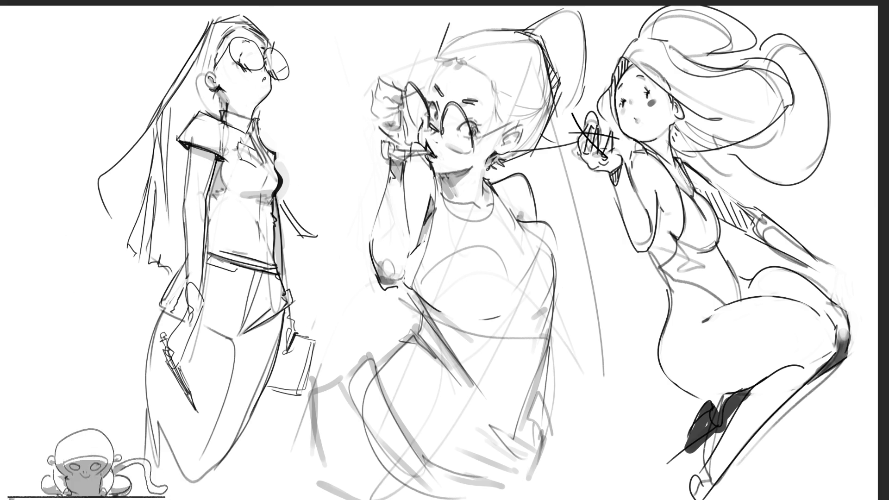
mouse_move(203, 314)
left_mouse_down()
mouse_move(183, 373)
mouse_move(191, 422)
left_mouse_up()
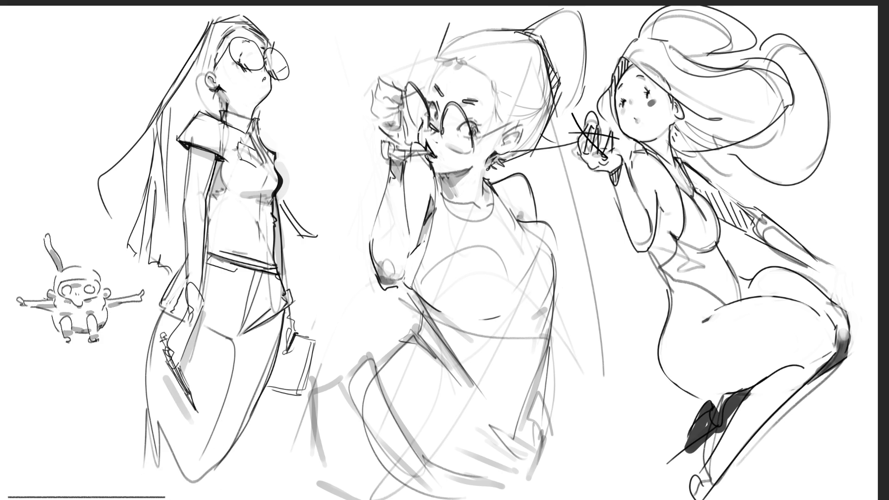
left_click_drag(234, 339, 271, 305)
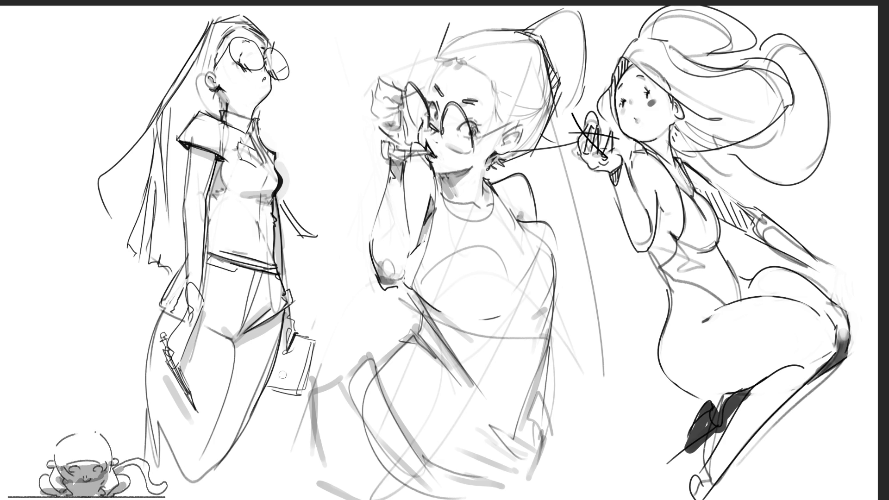
- Shade the left figure's side, hair and jacket edge in gray, then the right figure's hair
left_click_drag(283, 345, 273, 386)
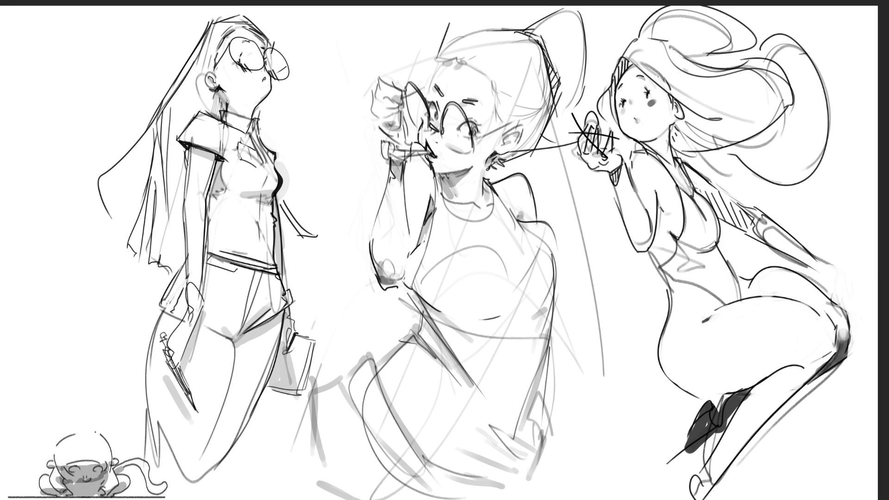
mouse_move(185, 155)
left_mouse_down()
mouse_move(162, 260)
mouse_move(178, 185)
mouse_move(180, 241)
mouse_move(182, 231)
left_mouse_up()
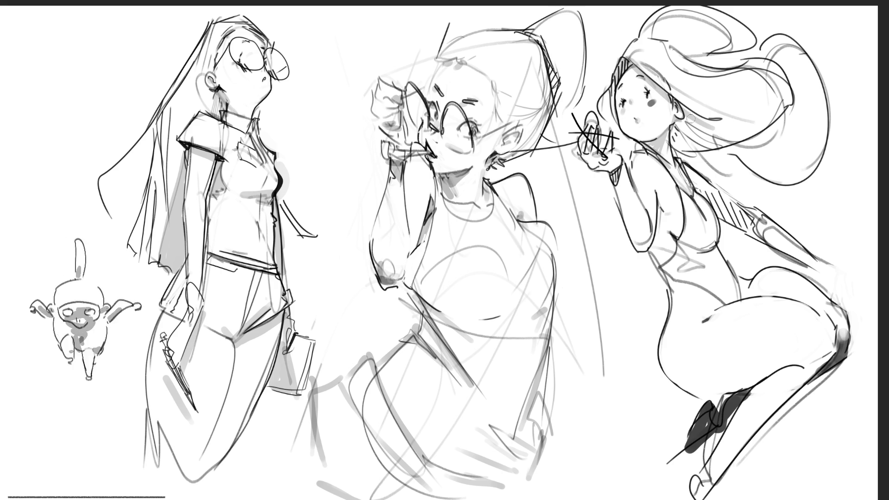
mouse_move(676, 138)
left_mouse_down()
mouse_move(722, 129)
mouse_move(801, 178)
left_mouse_up()
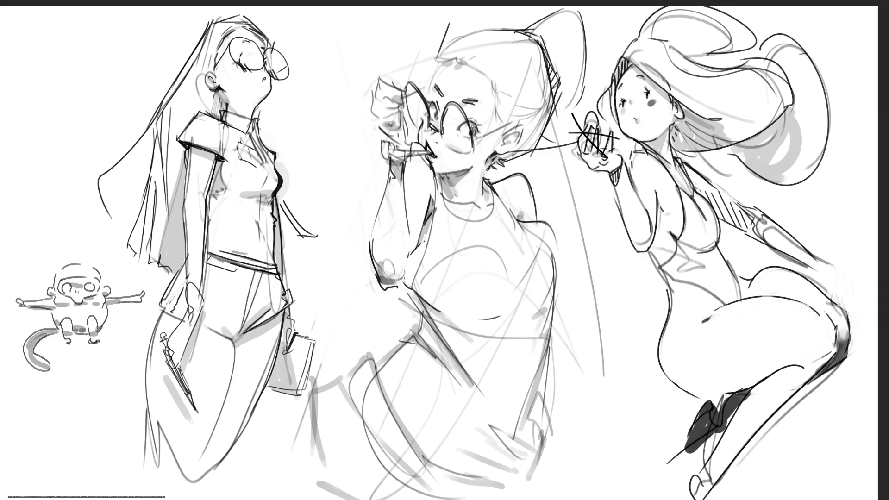
- Paint gray shadows on the right figure's back, arm, chest, waist, hip, thigh and lower leg
left_click_drag(690, 172, 822, 273)
mouse_move(686, 232)
left_mouse_down()
mouse_move(716, 248)
mouse_move(710, 234)
mouse_move(674, 243)
mouse_move(665, 213)
mouse_move(658, 255)
mouse_move(667, 303)
left_mouse_up()
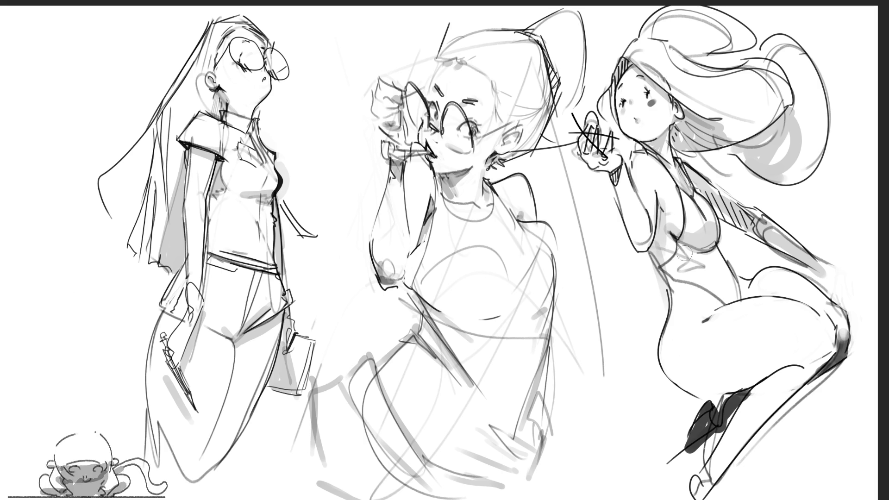
left_click_drag(676, 248, 716, 264)
left_click_drag(741, 290, 708, 319)
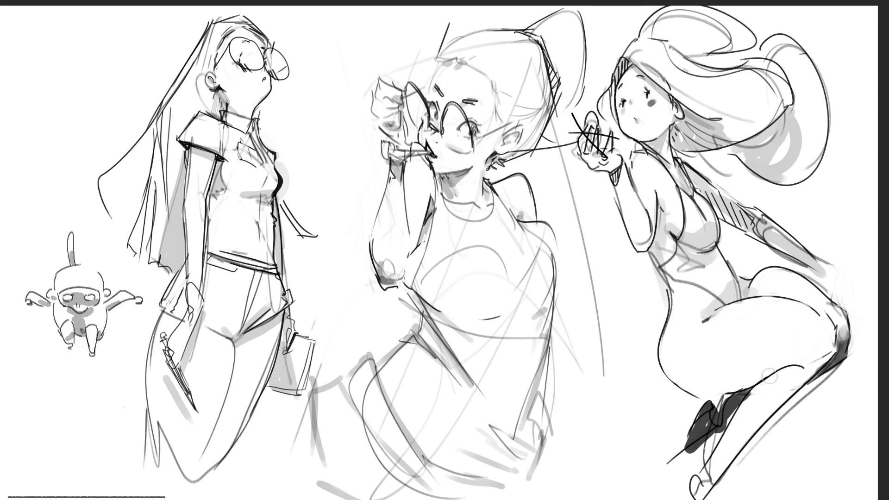
mouse_move(685, 393)
left_mouse_down()
mouse_move(721, 394)
mouse_move(802, 370)
left_mouse_up()
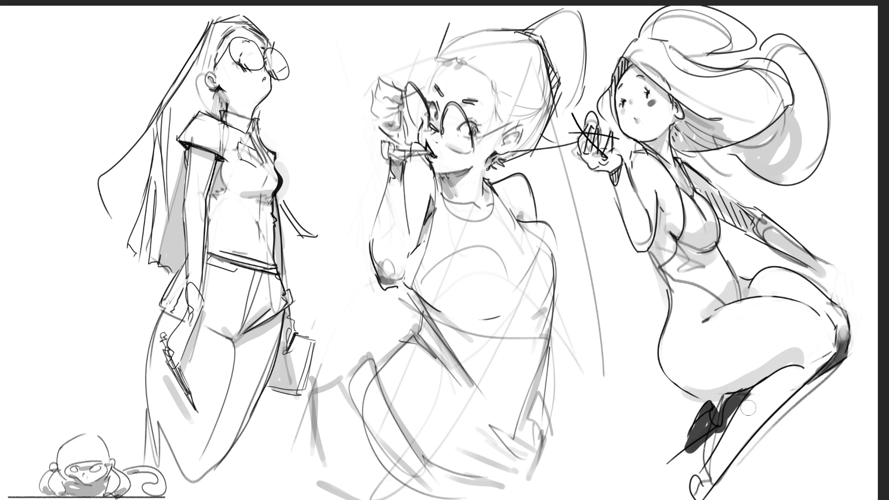
left_click_drag(718, 461, 852, 343)
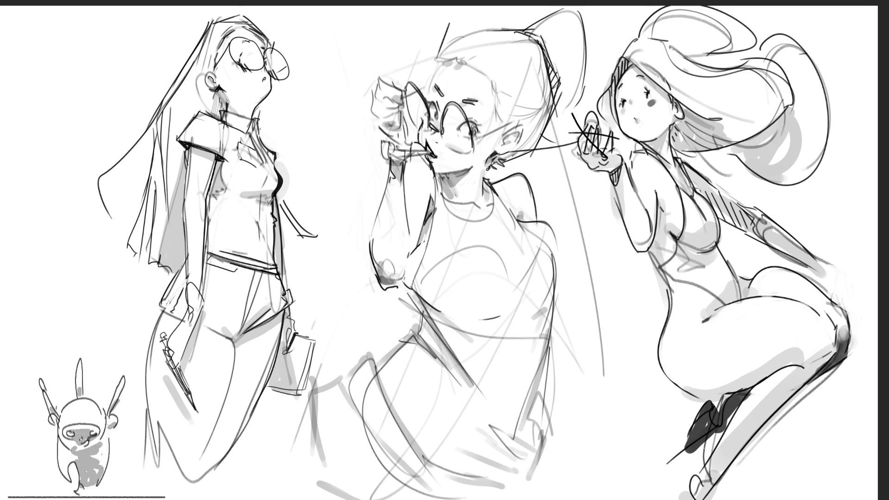
- Erase and redraw the right figure's raised hand, then swap the big smile for a small nose and mouth
mouse_move(593, 114)
left_mouse_down()
mouse_move(586, 141)
mouse_move(595, 152)
mouse_move(602, 144)
left_mouse_up()
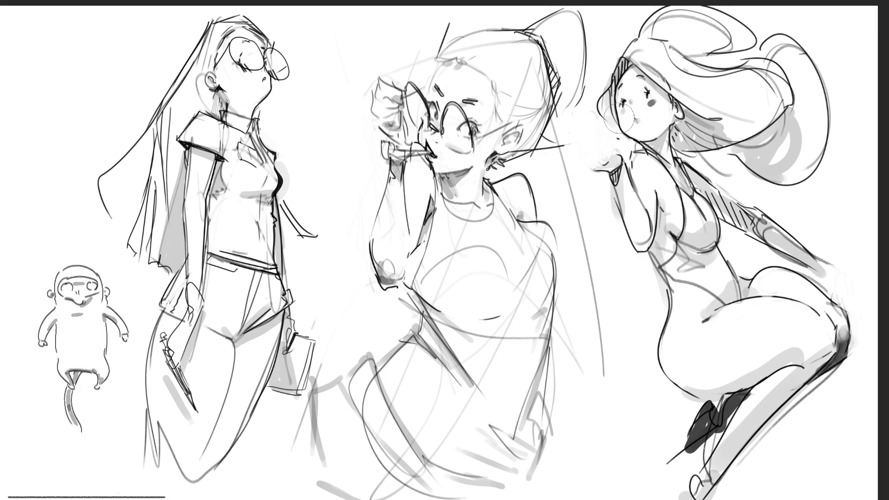
mouse_move(582, 150)
left_mouse_down()
mouse_move(587, 167)
mouse_move(597, 144)
mouse_move(614, 139)
mouse_move(583, 142)
mouse_move(594, 131)
left_mouse_up()
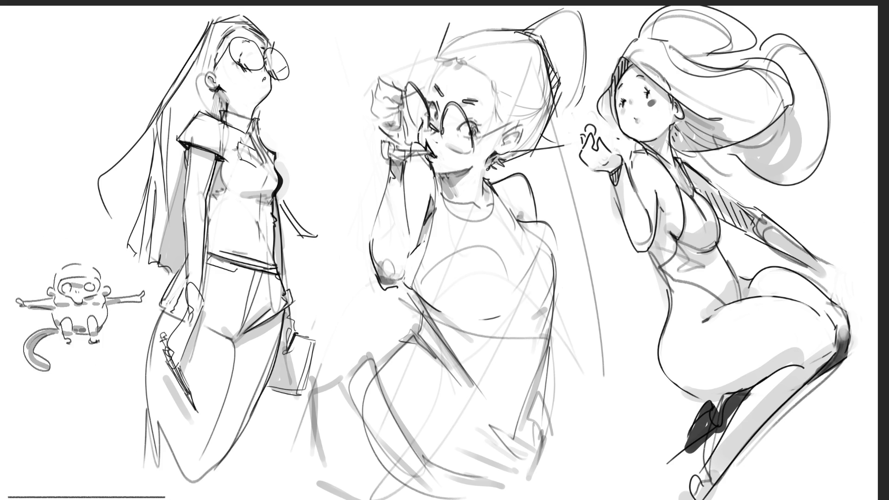
mouse_move(660, 106)
left_mouse_down()
mouse_move(644, 120)
mouse_move(618, 116)
mouse_move(633, 125)
mouse_move(662, 104)
mouse_move(641, 127)
mouse_move(629, 120)
mouse_move(638, 119)
left_mouse_up()
key("ctrl+z")
key("ctrl+z")
key("ctrl+z")
key("ctrl+z")
key("ctrl+z")
key("ctrl+z")
left_click_drag(635, 116, 643, 115)
mouse_move(631, 116)
left_mouse_down()
mouse_move(646, 121)
mouse_move(641, 141)
mouse_move(642, 115)
left_mouse_up()
key("ctrl+z")
key("ctrl+z")
key("ctrl+z")
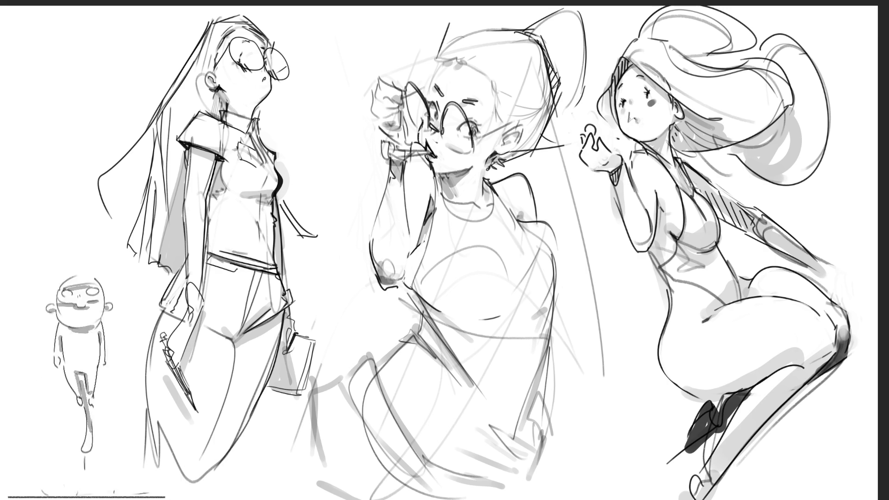